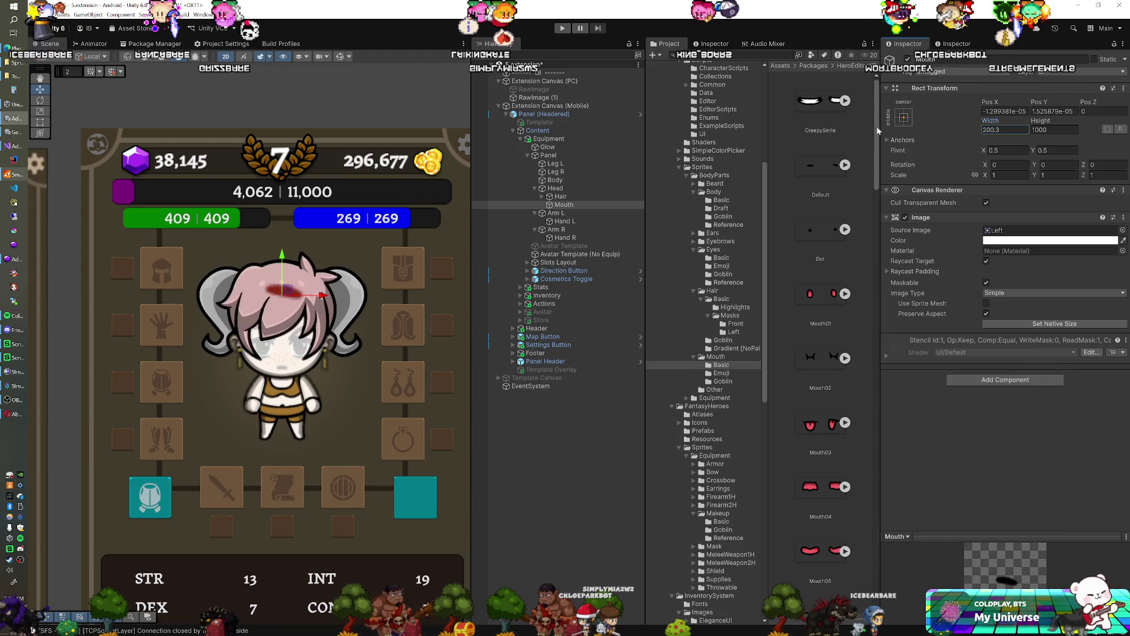
Set the Mouth width to 87.2 and give it the Default mouth's Front sprite.
key("BackSpace")
key("BackSpace")
key("BackSpace")
type("102.6")
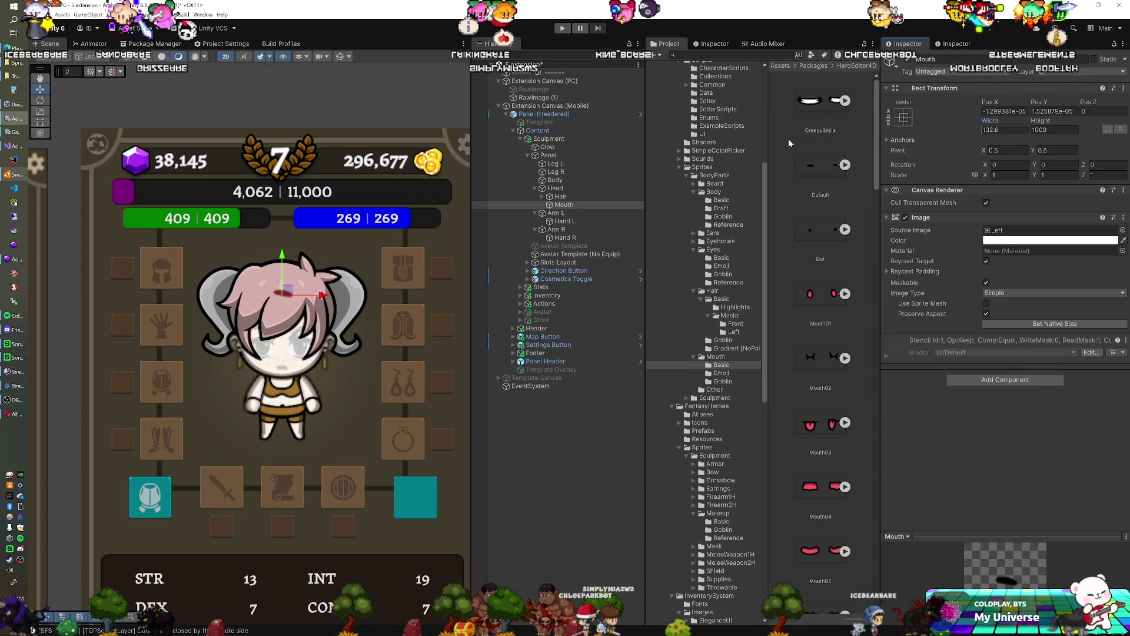
type("87.2")
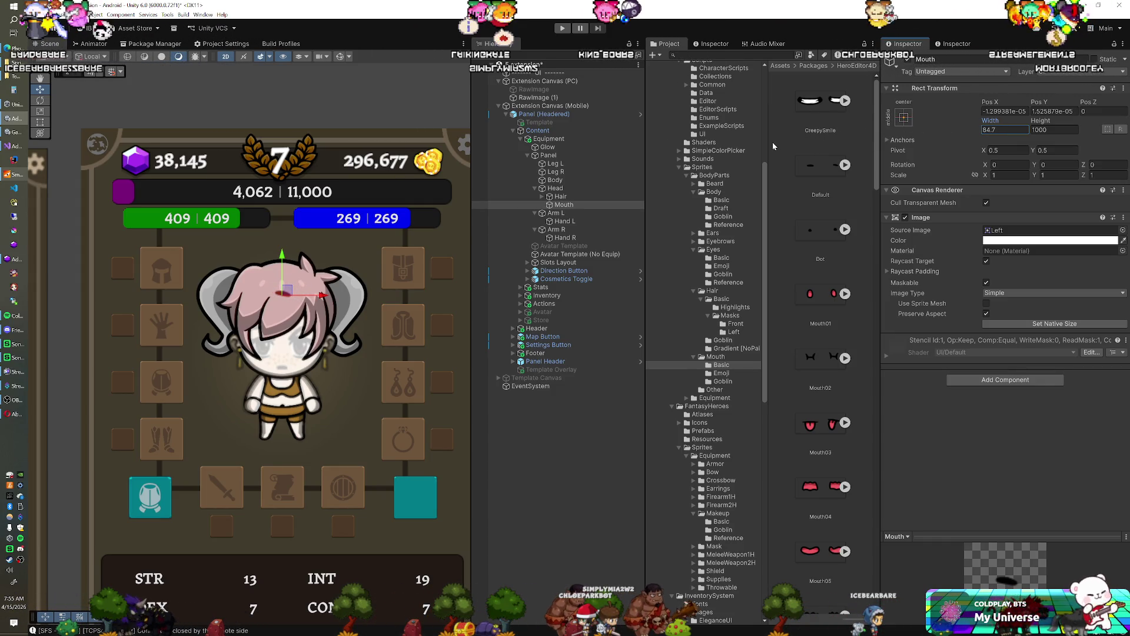
left_click(843, 167)
left_click_drag(820, 242, 1036, 230)
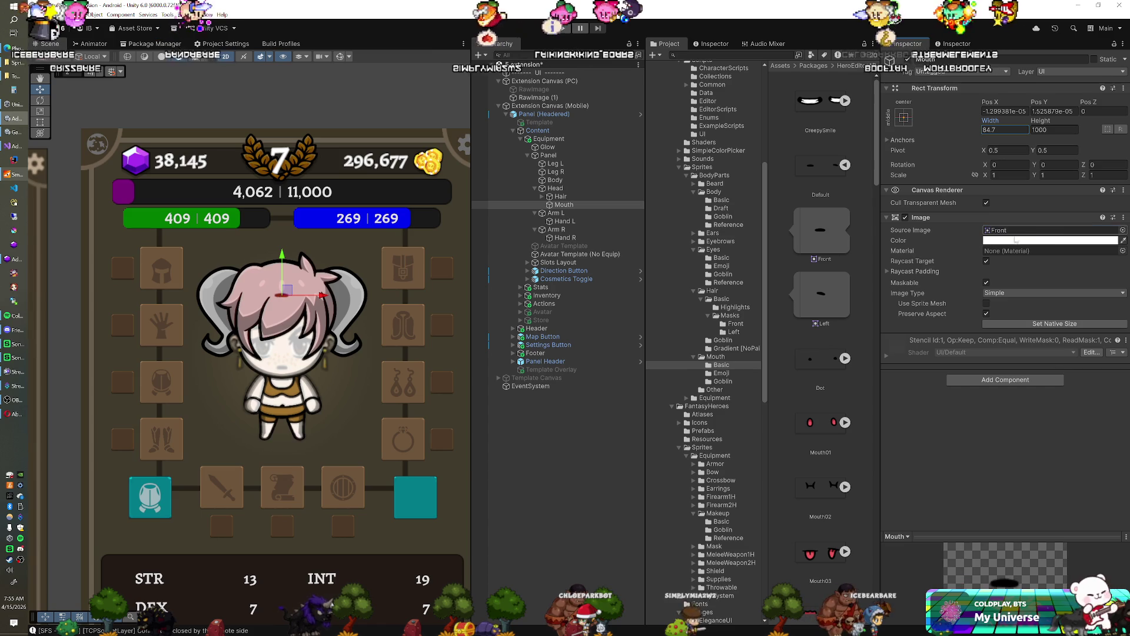
Move the Mouth down to Pos Y -100.6 and narrow its width to about 64.3.
scroll(280, 292, "up", 3)
left_click_drag(267, 276, 268, 383)
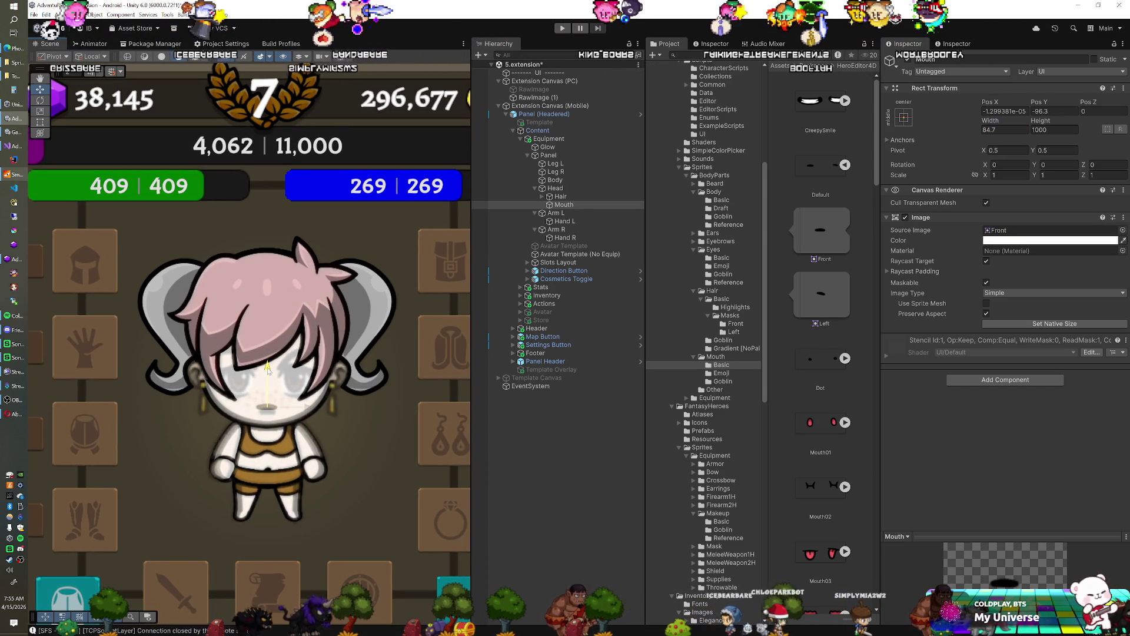
scroll(292, 382, "up", 2)
scroll(292, 381, "up", 2)
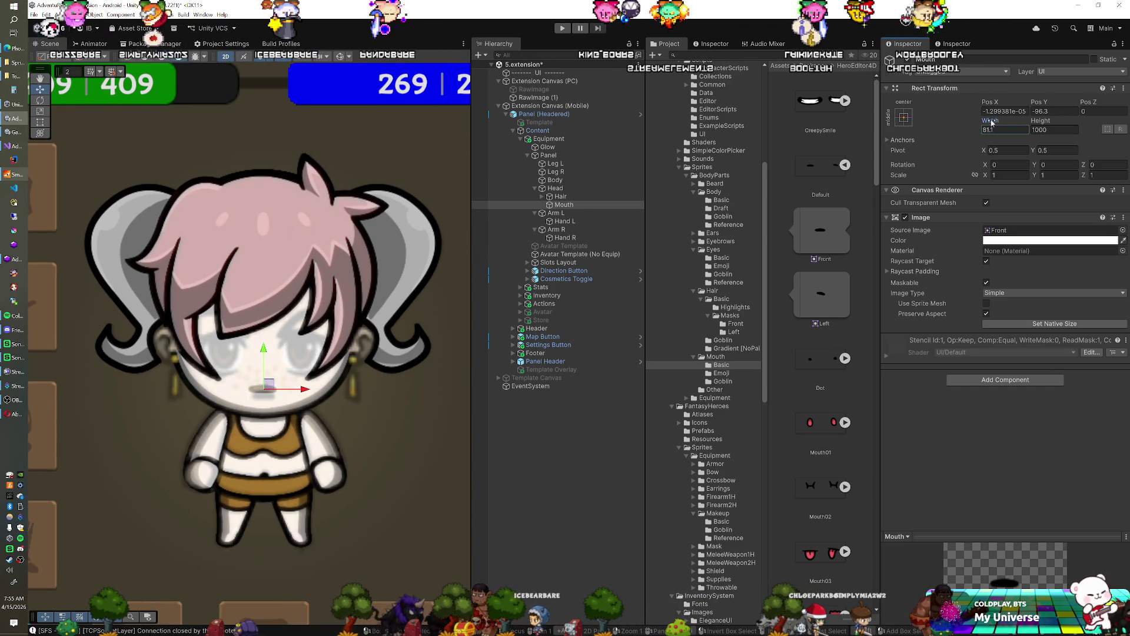
left_click_drag(981, 124, 976, 121)
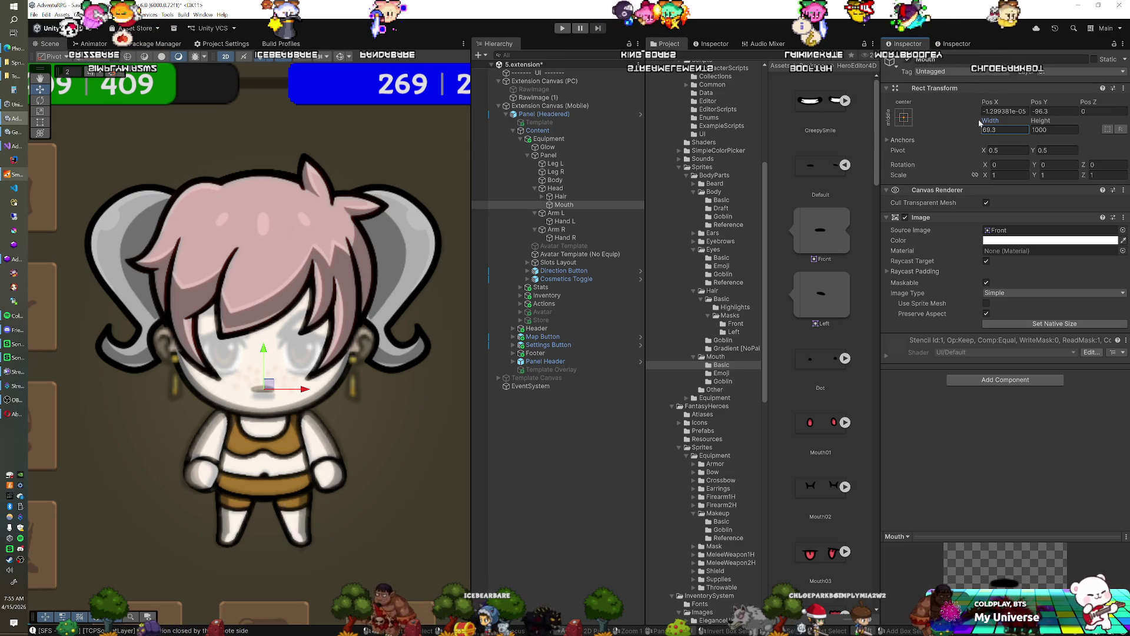
left_click_drag(265, 348, 263, 355)
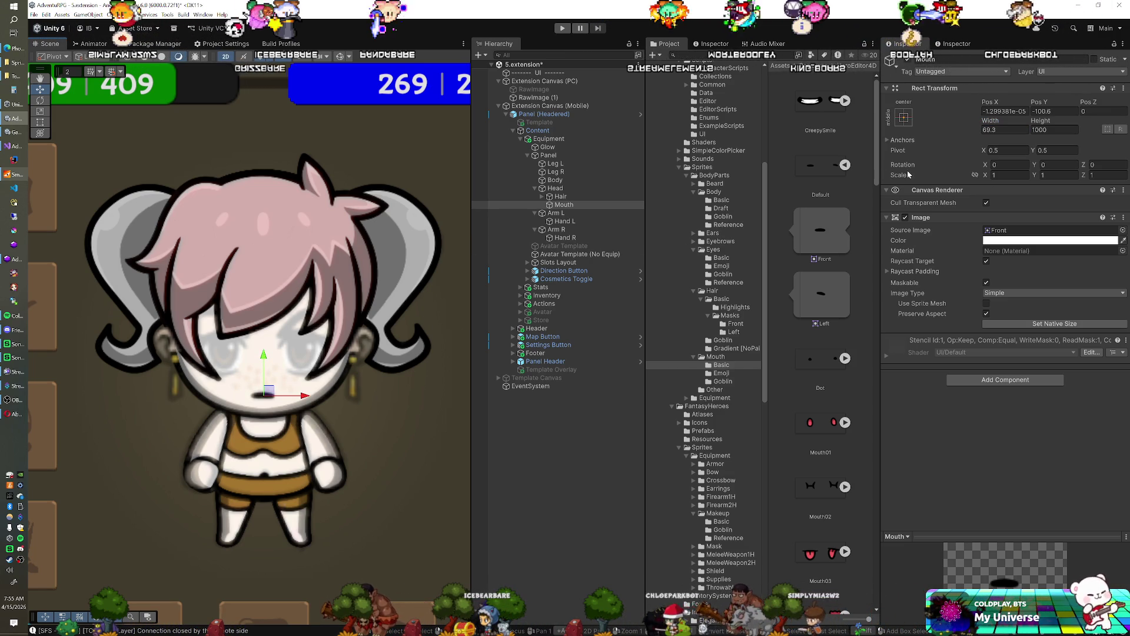
left_click_drag(993, 123, 980, 122)
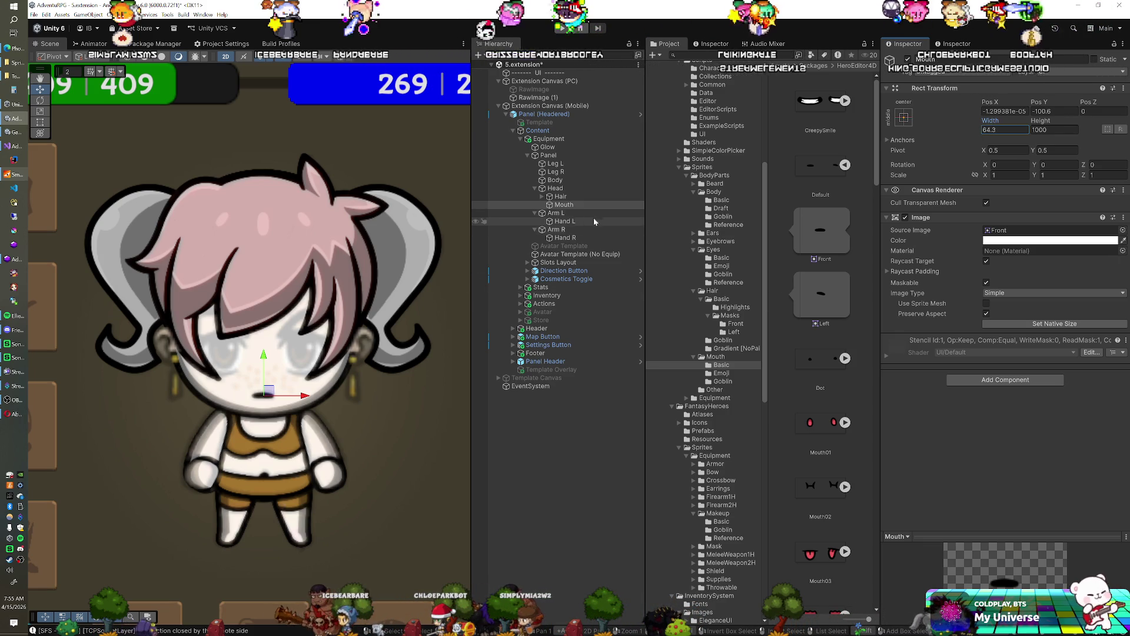
Duplicate the Mouth object and rename the copy to Eyes.
left_click(568, 204)
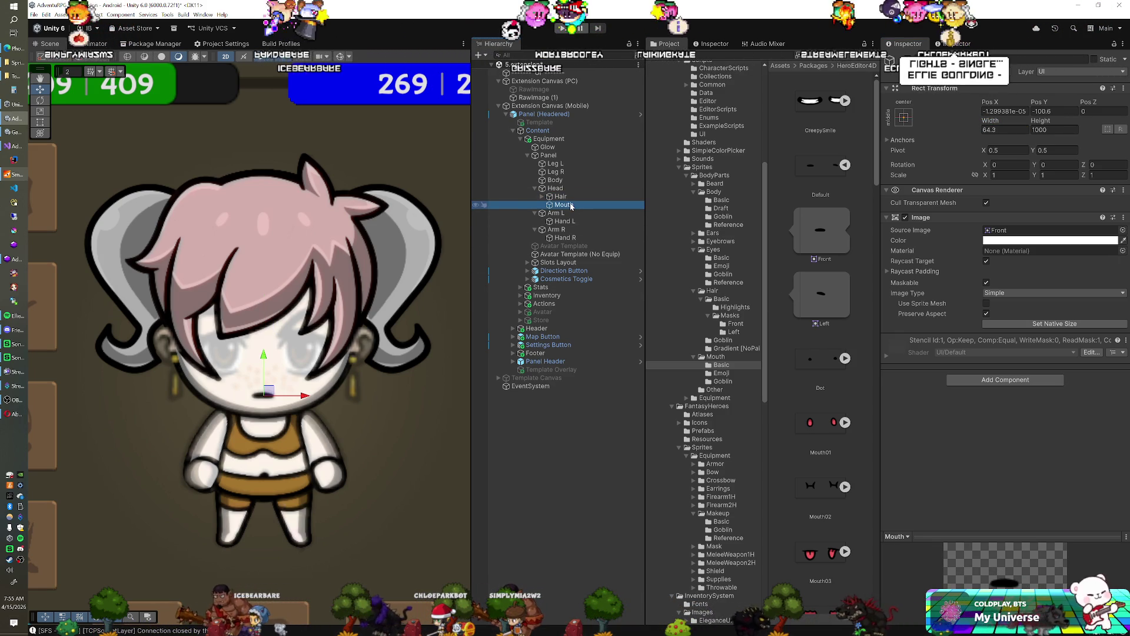
key("ctrl+d")
key("F2")
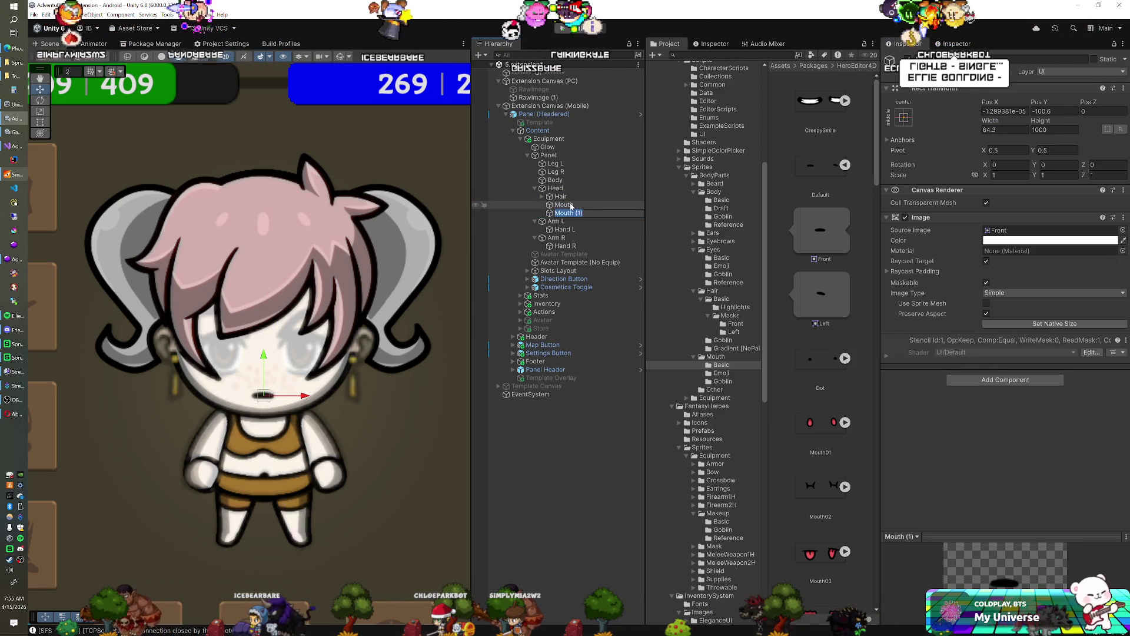
type("Eyes")
key("Return")
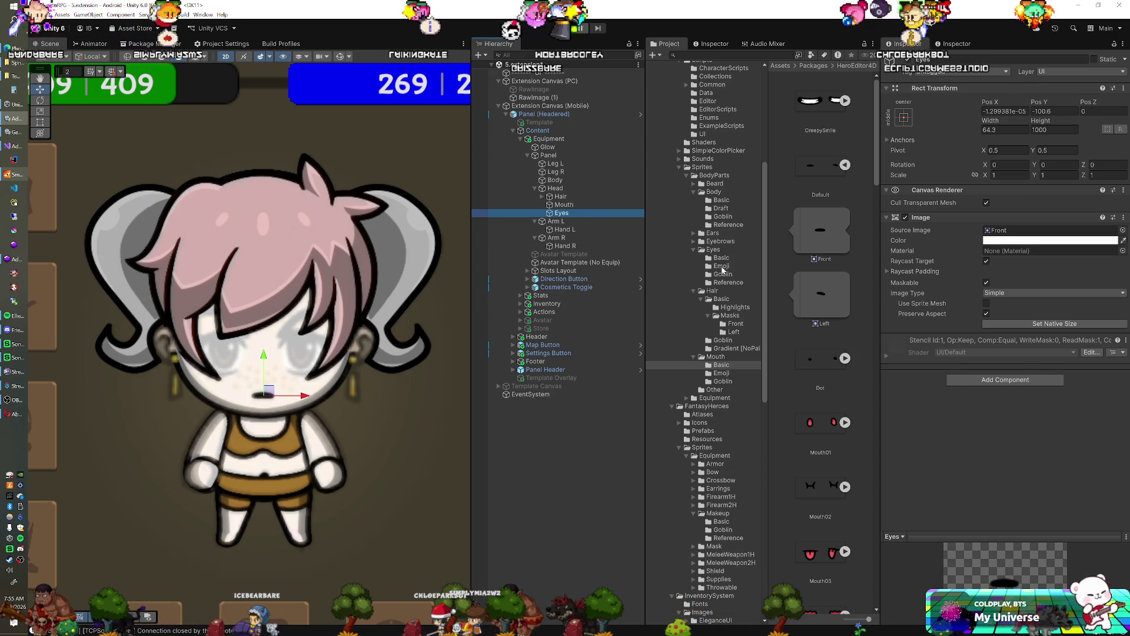
Open BodyParts > Eyes > Basic in the Project window and expand Girl04's Front and Left sprites.
left_click(716, 249)
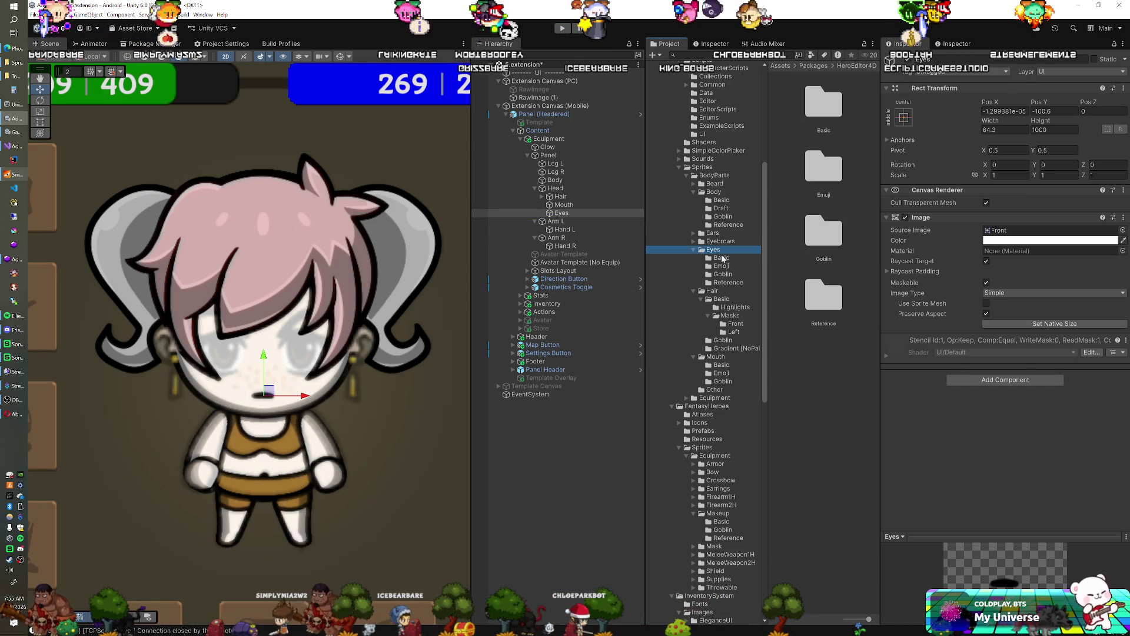
left_click(721, 258)
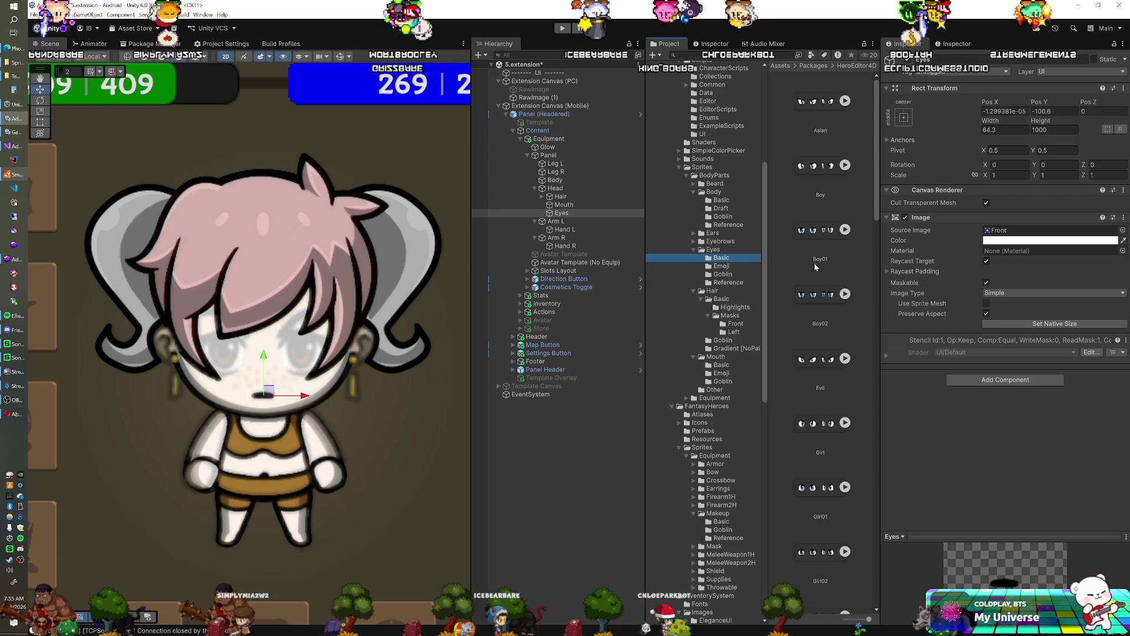
scroll(815, 267, "down", 4)
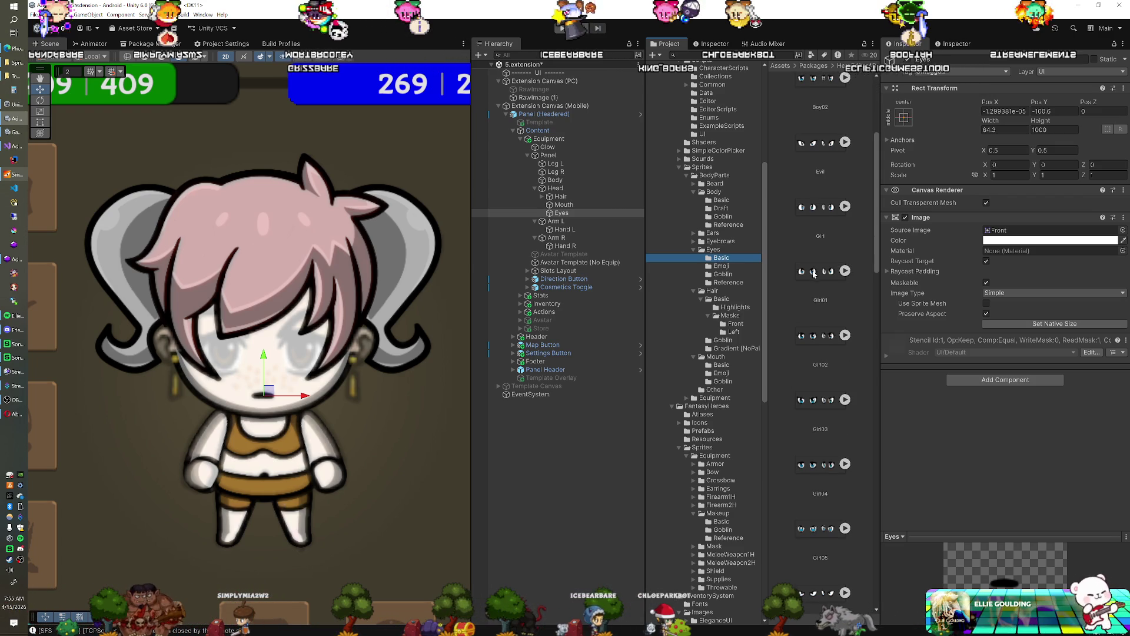
left_click(846, 465)
Give the Eyes image Girl04's blue Front eye sprite, widen it, and raise it onto the face.
scroll(824, 465, "down", 2)
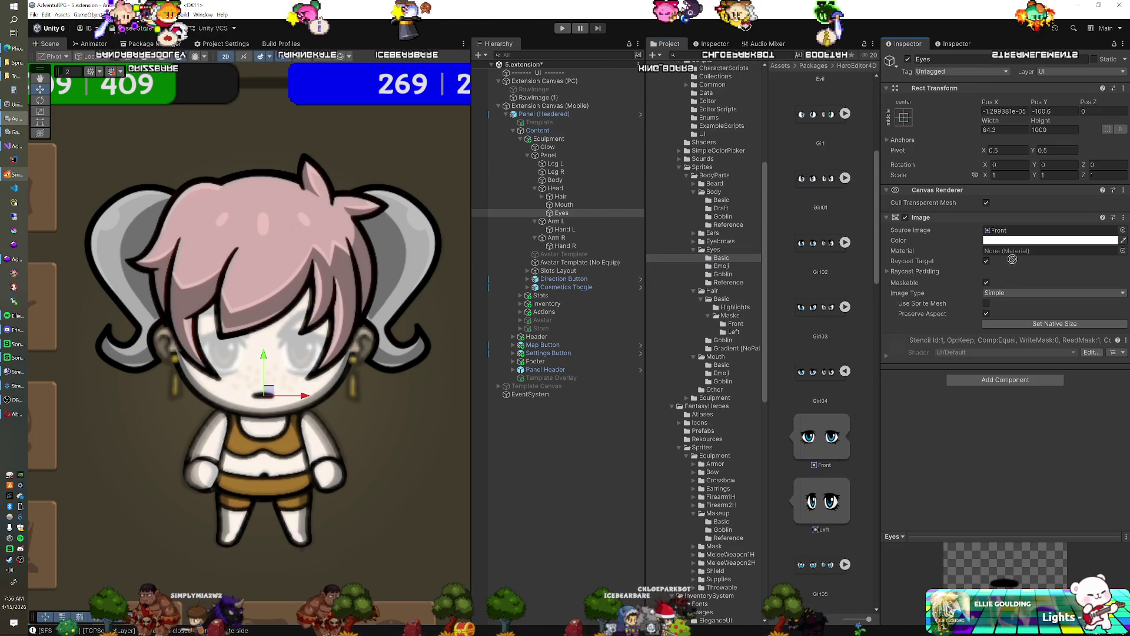
left_click_drag(1012, 259, 1000, 231)
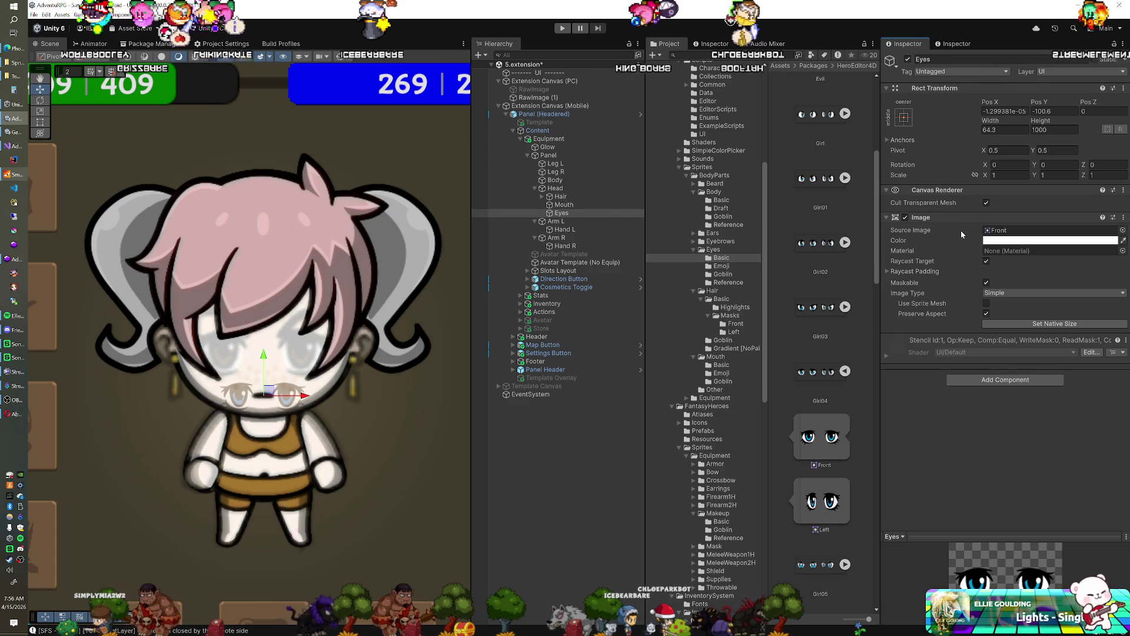
left_click_drag(995, 120, 1106, 118)
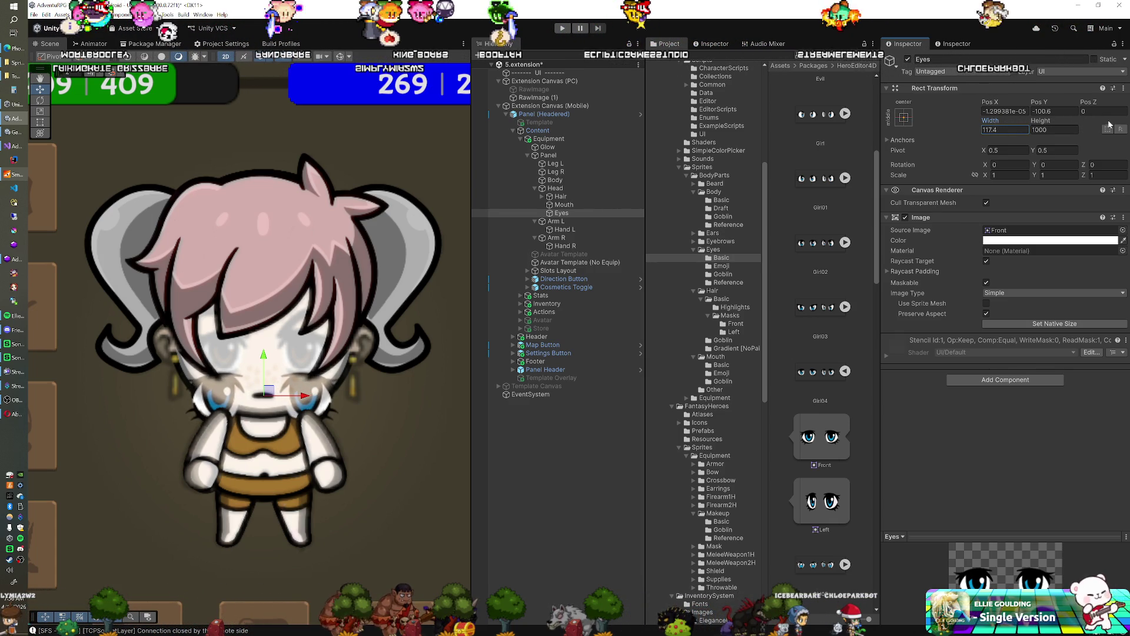
left_click_drag(265, 359, 268, 316)
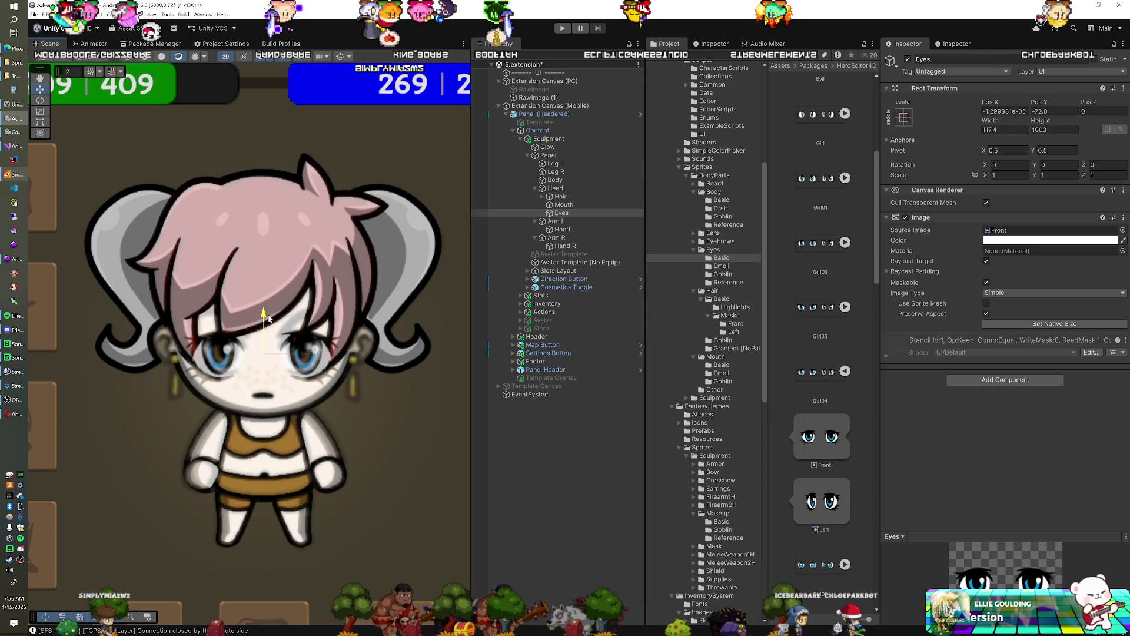
left_click_drag(270, 321, 274, 312)
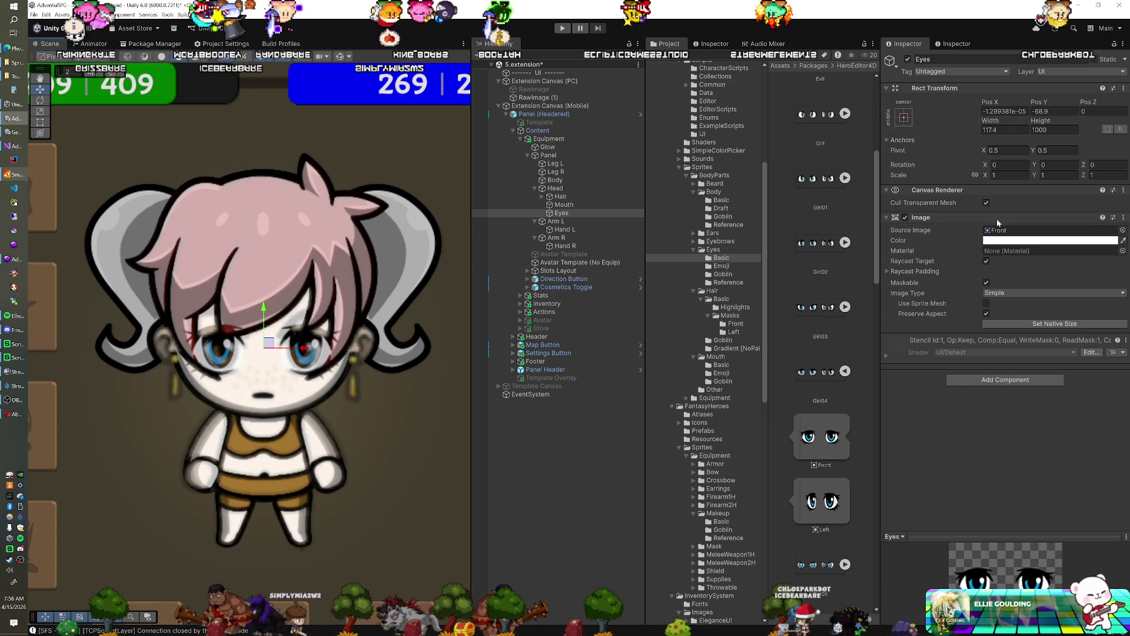
Fine-tune the eyes to a width of about 109 at Pos Y -70.1.
left_click(992, 121)
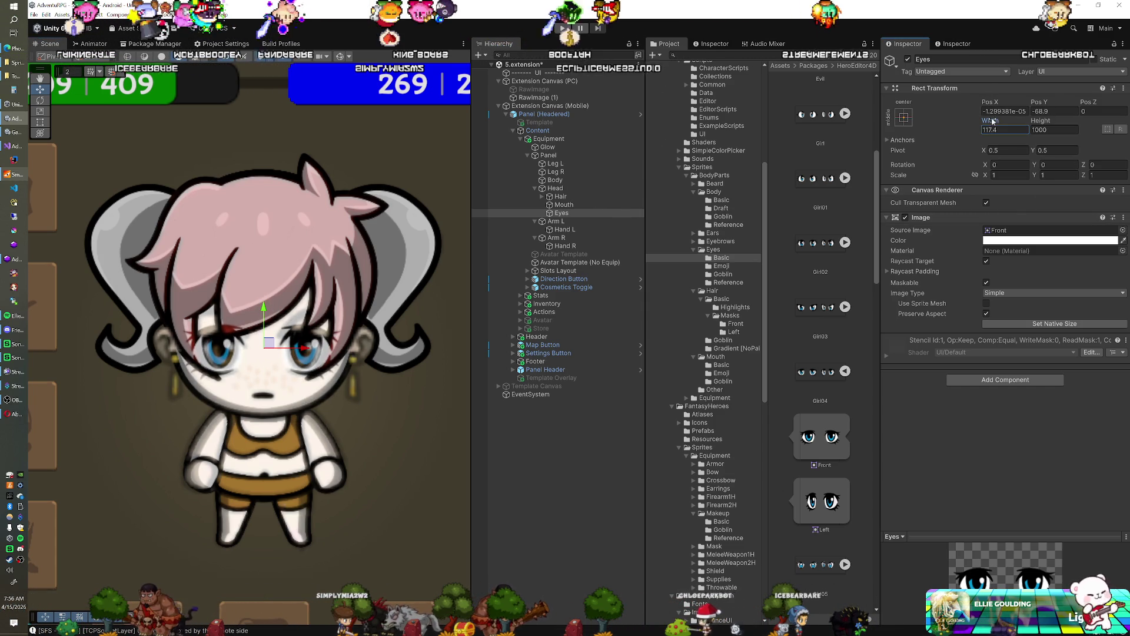
left_click_drag(992, 121, 1002, 121)
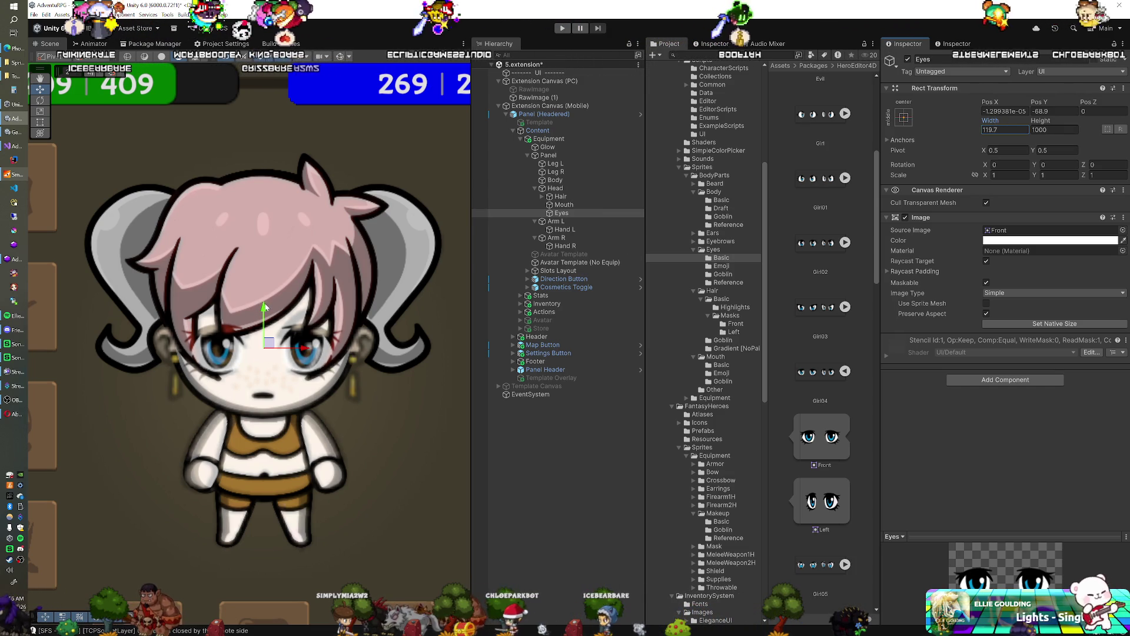
mouse_move(264, 306)
left_mouse_down()
mouse_move(267, 345)
mouse_move(276, 315)
mouse_move(277, 405)
mouse_move(301, 310)
left_mouse_up()
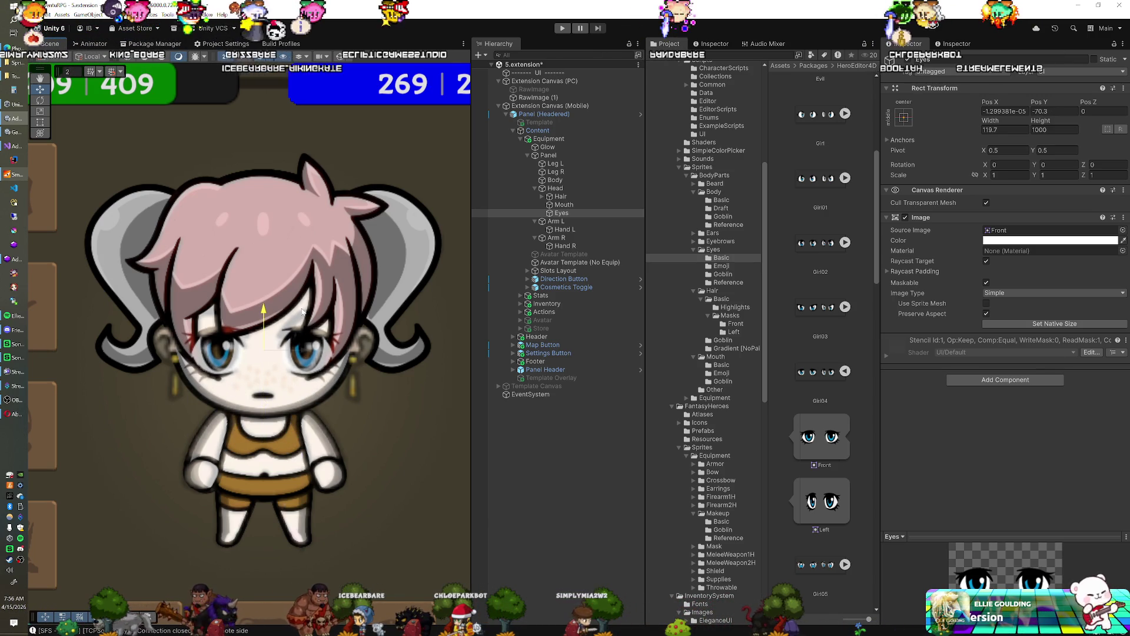
left_click_drag(303, 311, 303, 311)
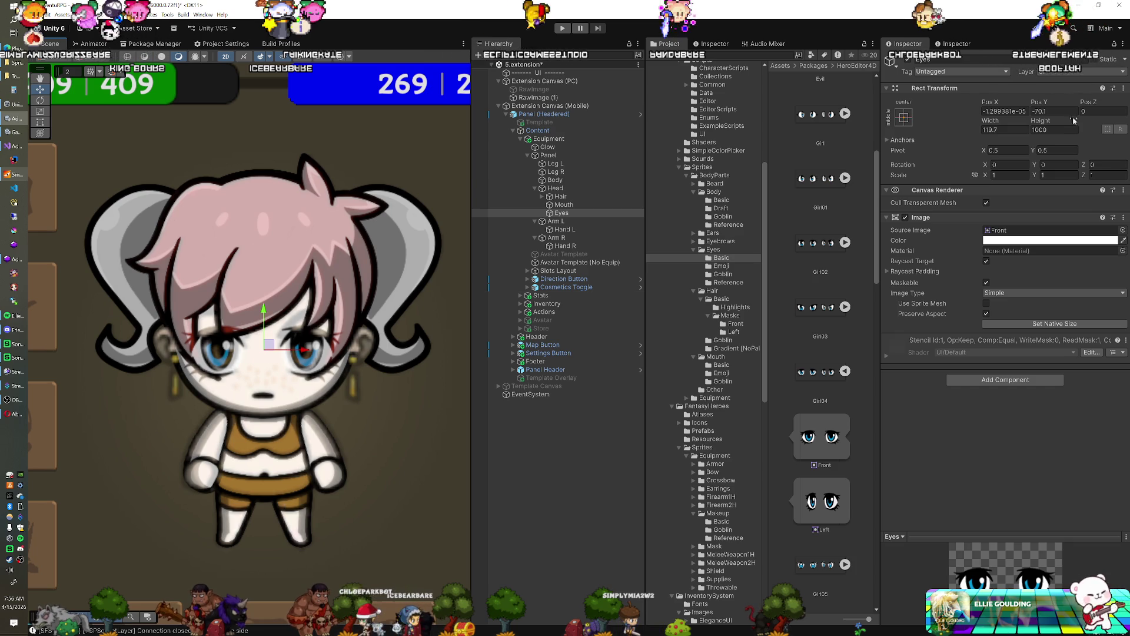
left_click(1005, 130)
left_click_drag(999, 123, 986, 125)
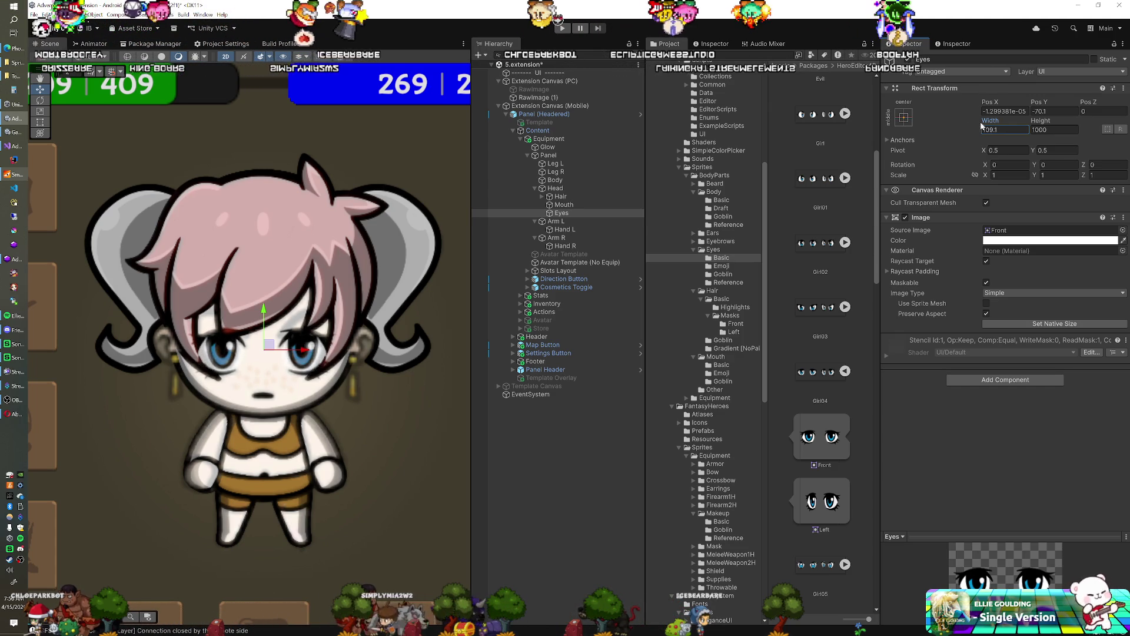
Make the Avatar Template image more opaque and nudge the Eyes to Pos Y -70.3.
left_click(608, 262)
left_click(1032, 240)
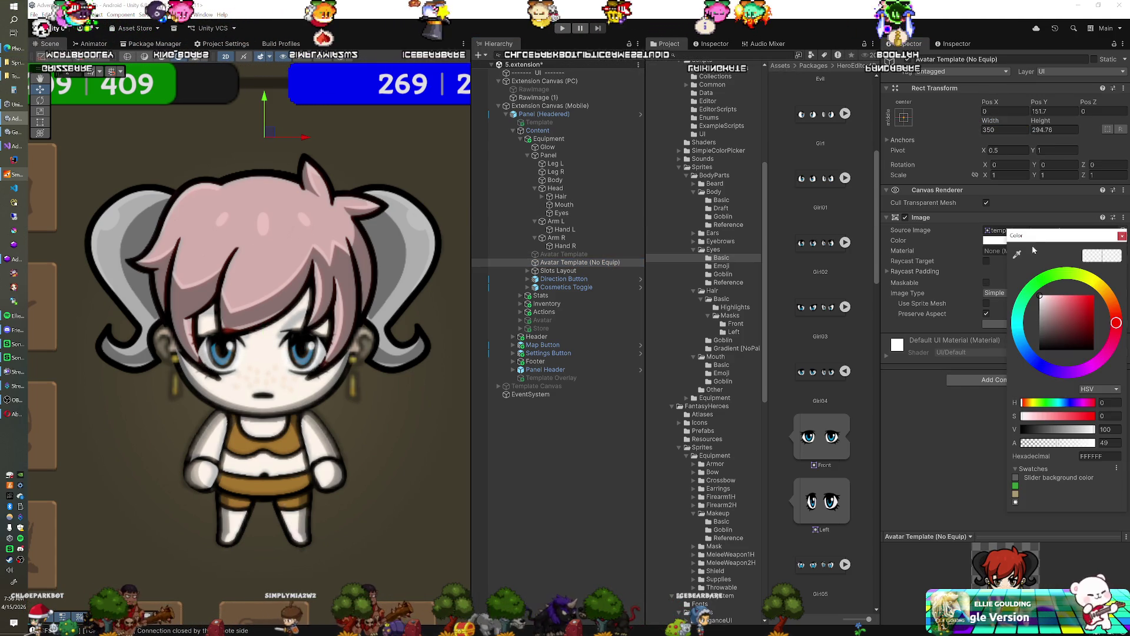
left_click(1076, 442)
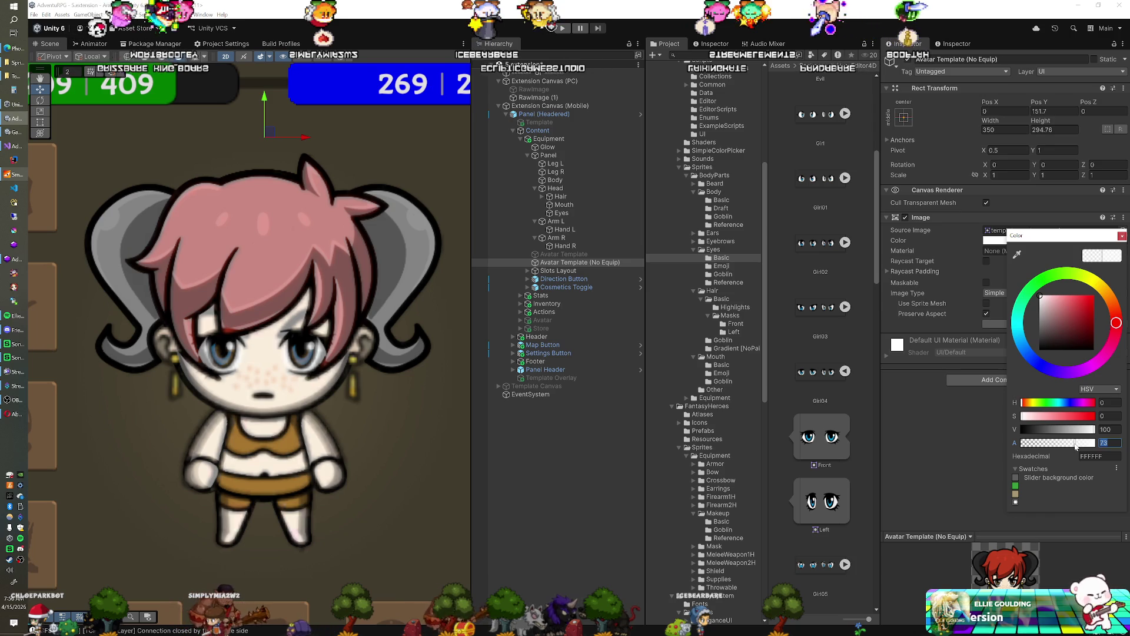
left_click(570, 211)
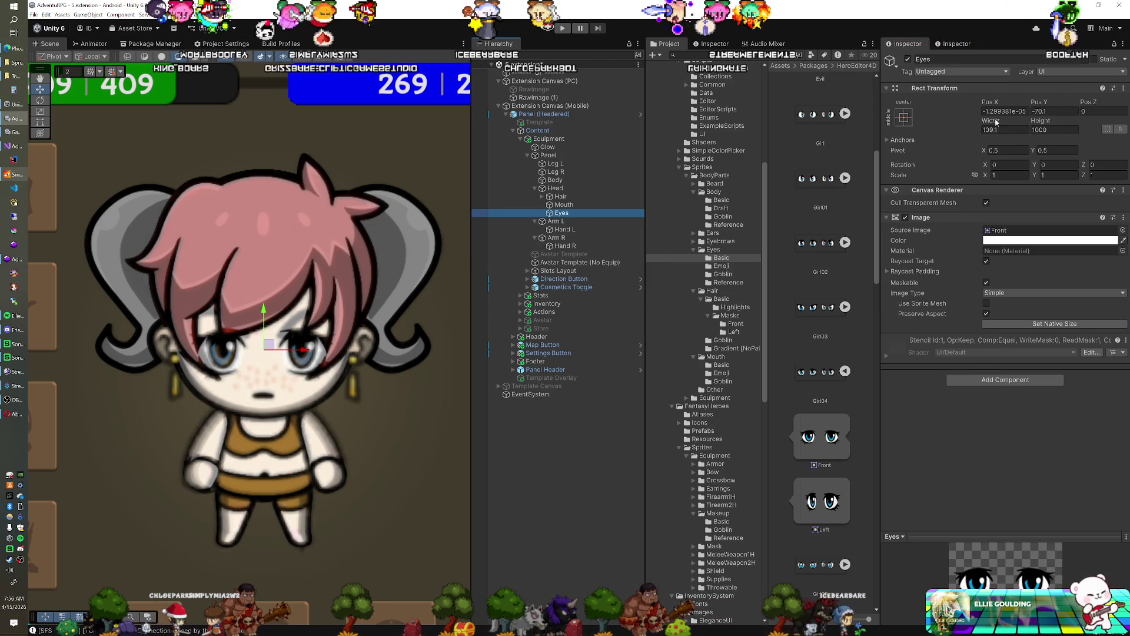
left_click_drag(992, 121, 993, 127)
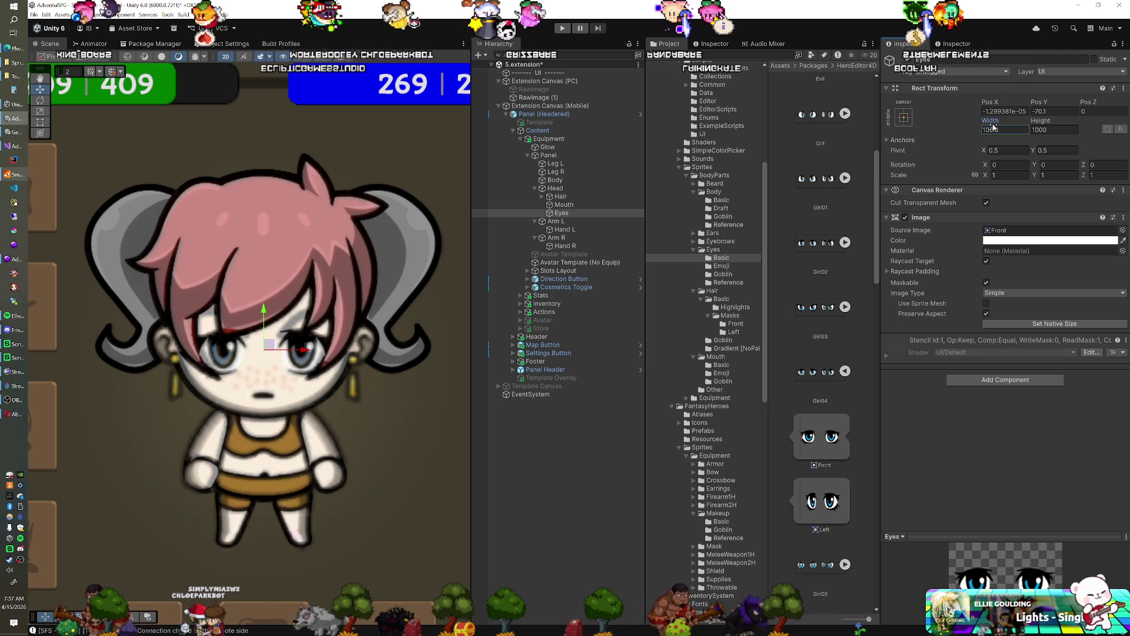
Toggle the Avatar Template image on and off to compare, leaving the pink-haired character showing.
left_click(594, 263)
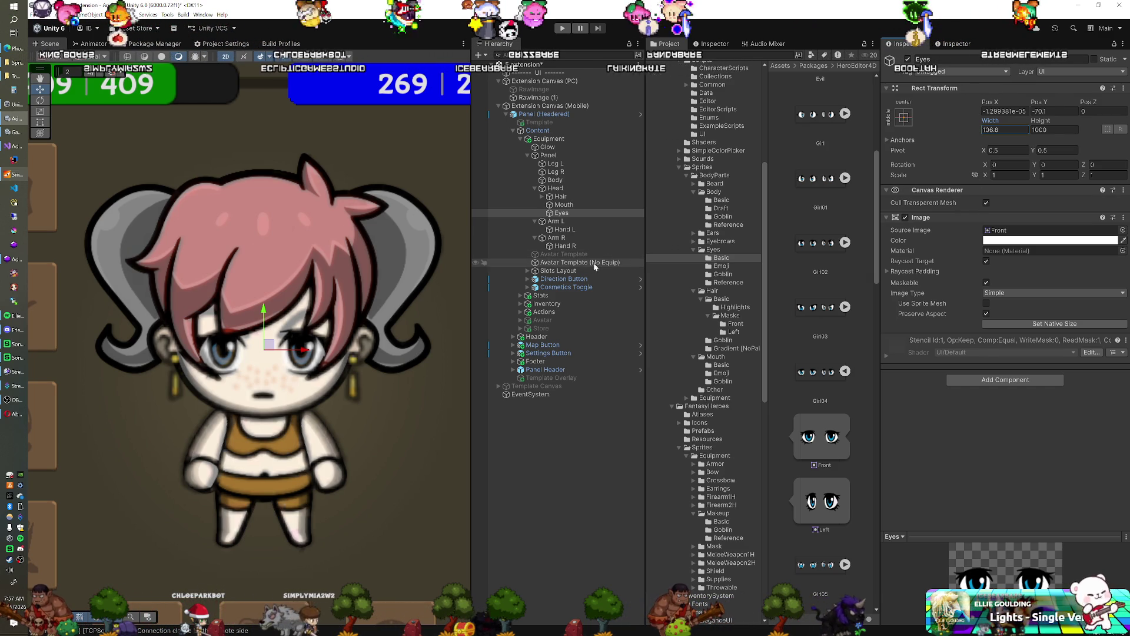
left_click(905, 217)
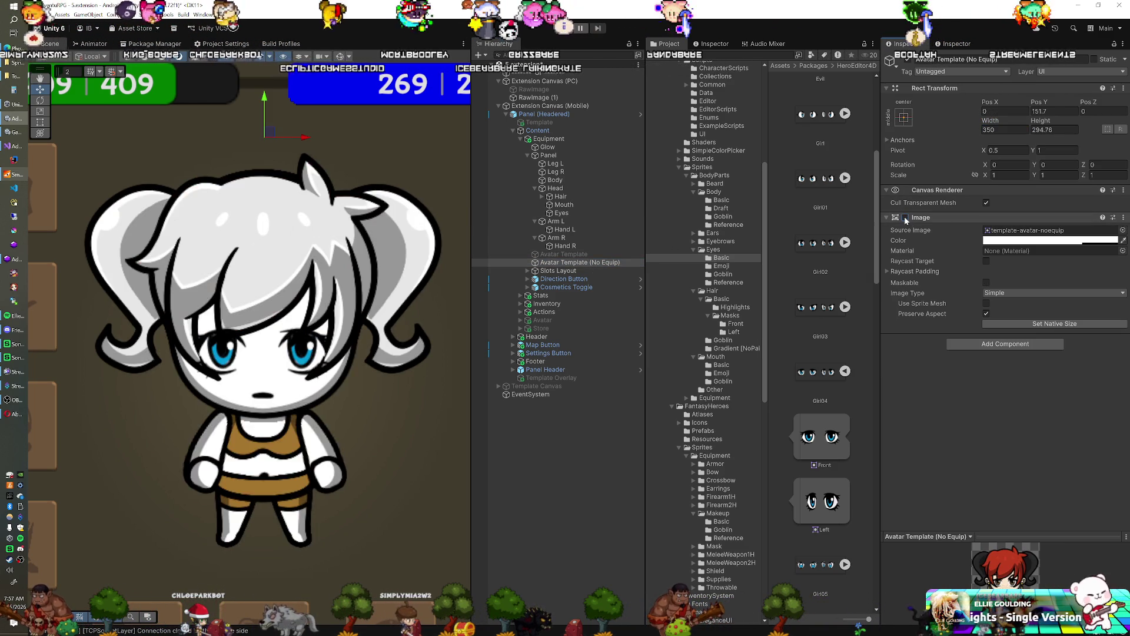
left_click(905, 218)
left_click(905, 217)
left_click(905, 218)
left_click(906, 218)
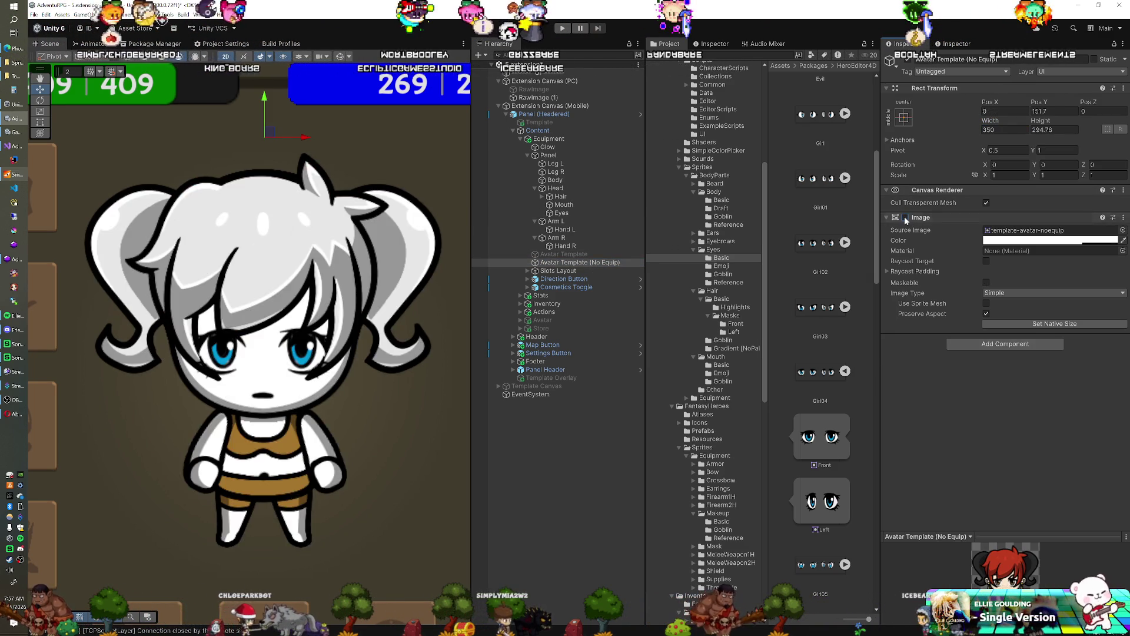
left_click(905, 217)
left_click(906, 218)
left_click(905, 218)
left_click(906, 218)
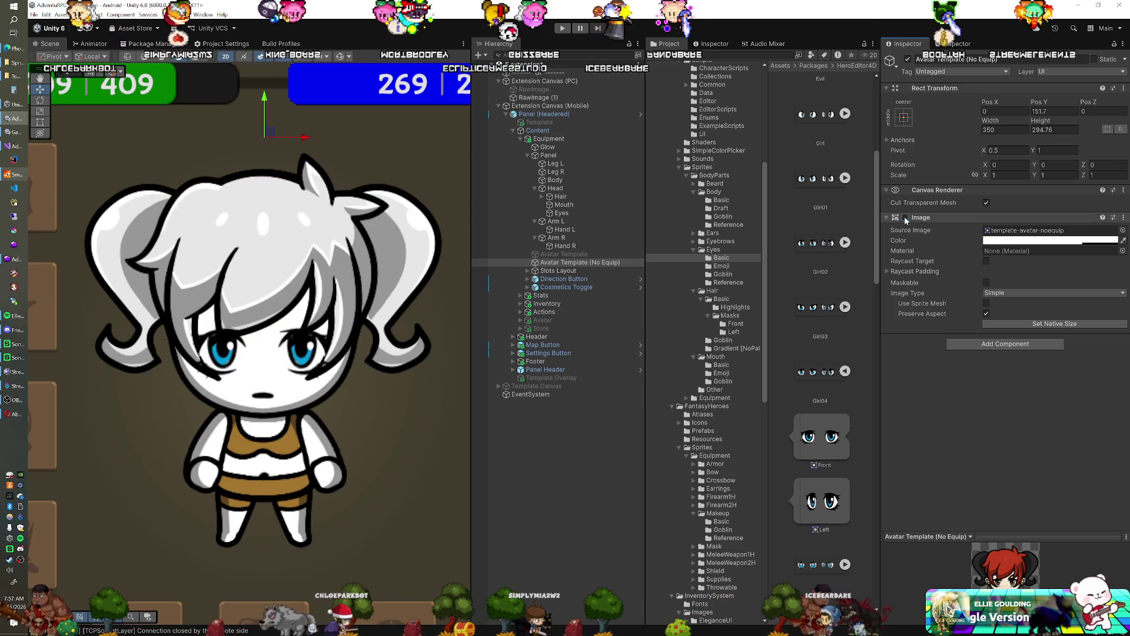
left_click(905, 218)
left_click(905, 218)
left_click(905, 217)
left_click(905, 218)
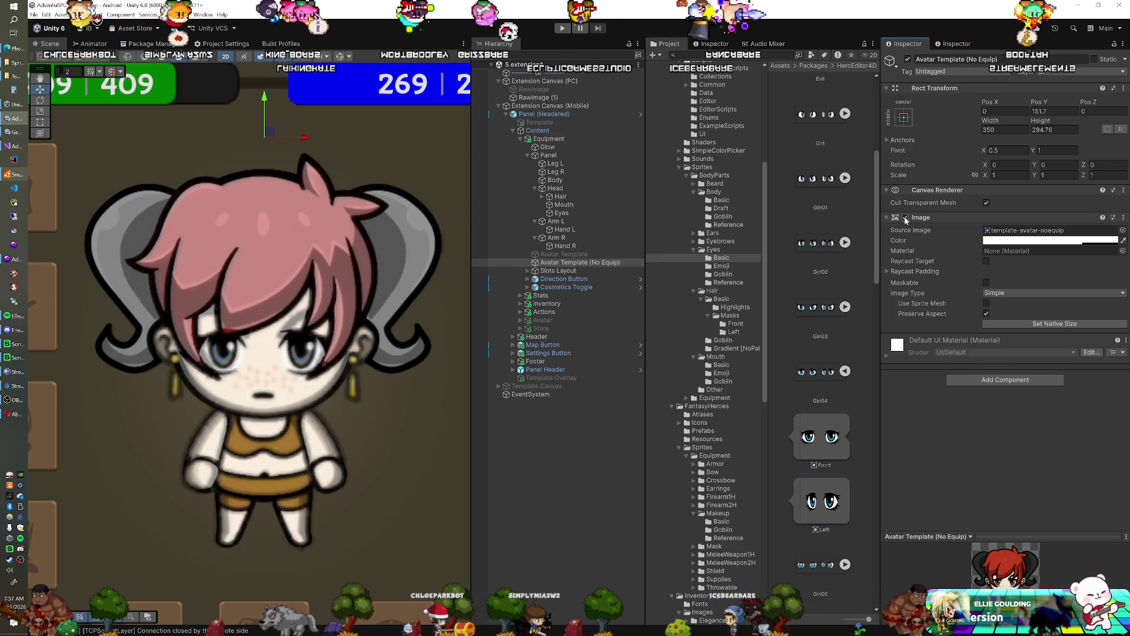
left_click(906, 218)
left_click(905, 217)
left_click(905, 217)
left_click(905, 218)
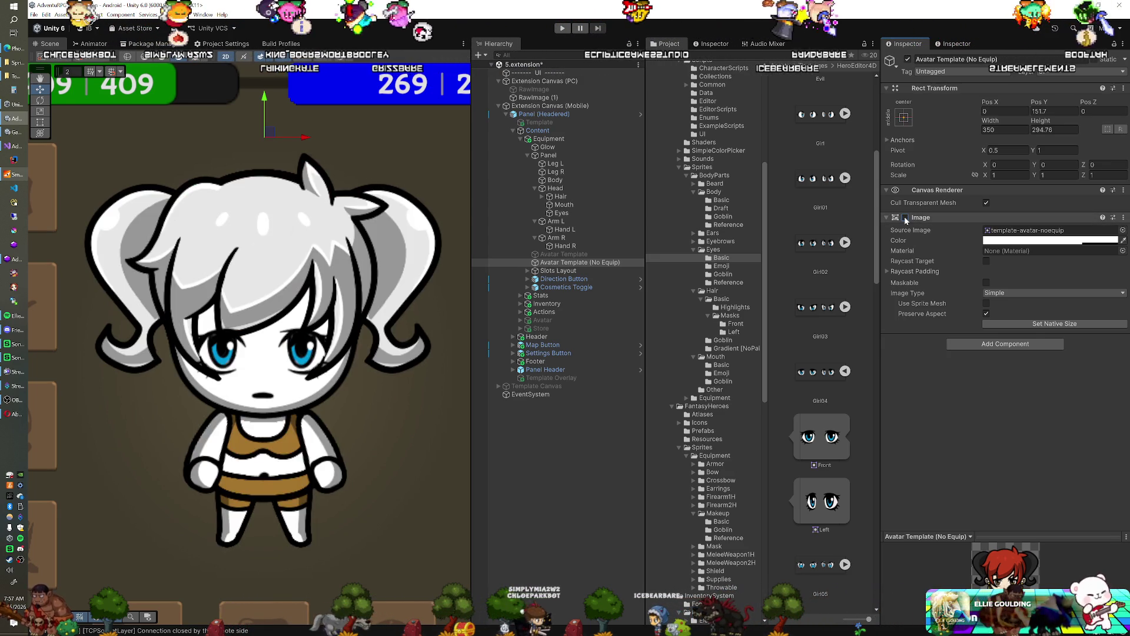
left_click(906, 217)
left_click(905, 217)
left_click(905, 218)
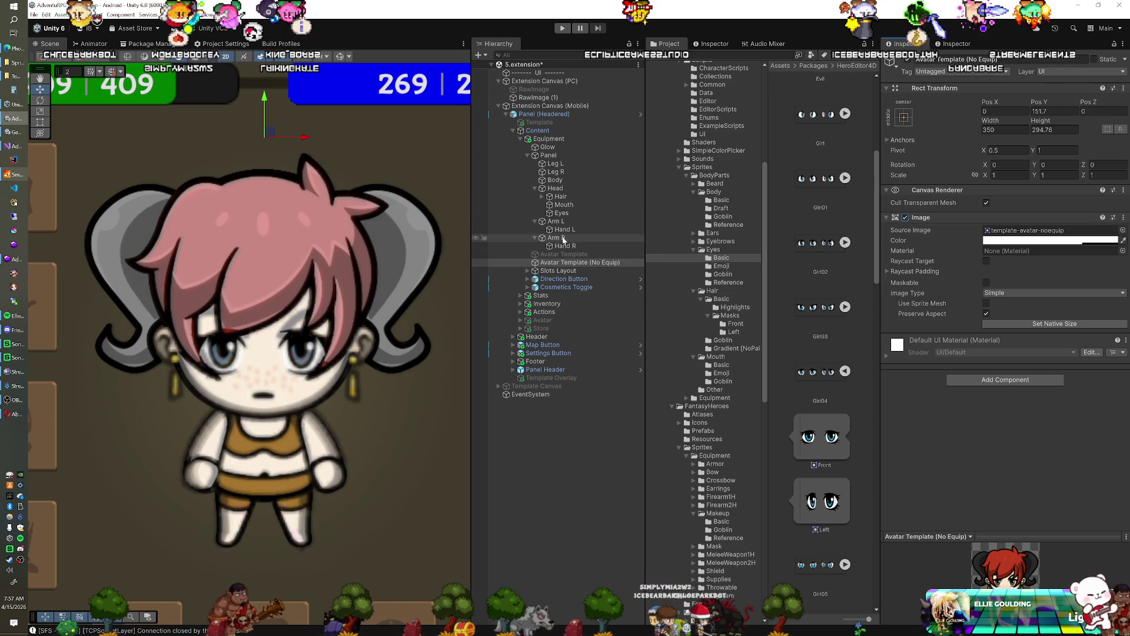
left_click(561, 213)
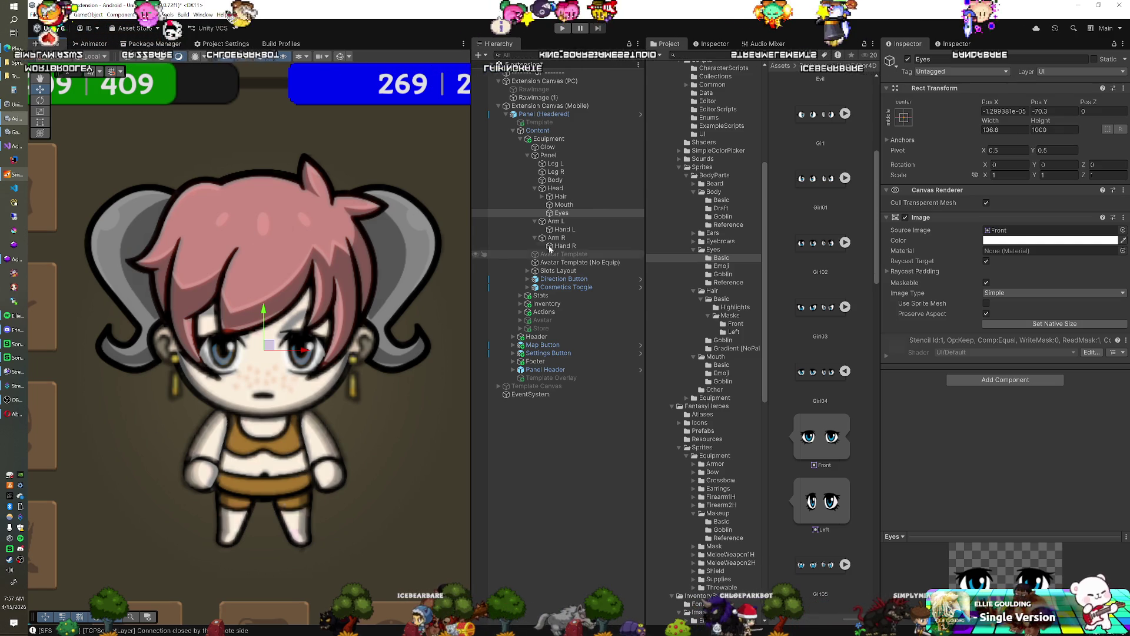
Duplicate the Eyes layer as Eyebrows under Head and open the Eyebrows sprite folder.
left_click(572, 210)
key("ctrl+d")
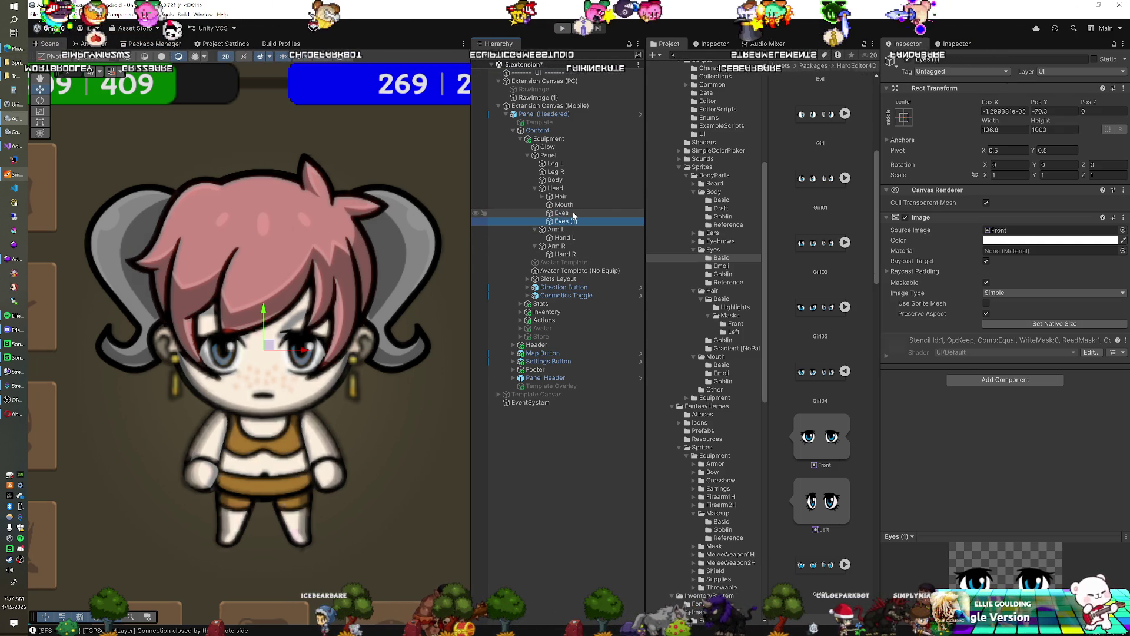
key("F2")
type("Eyebr")
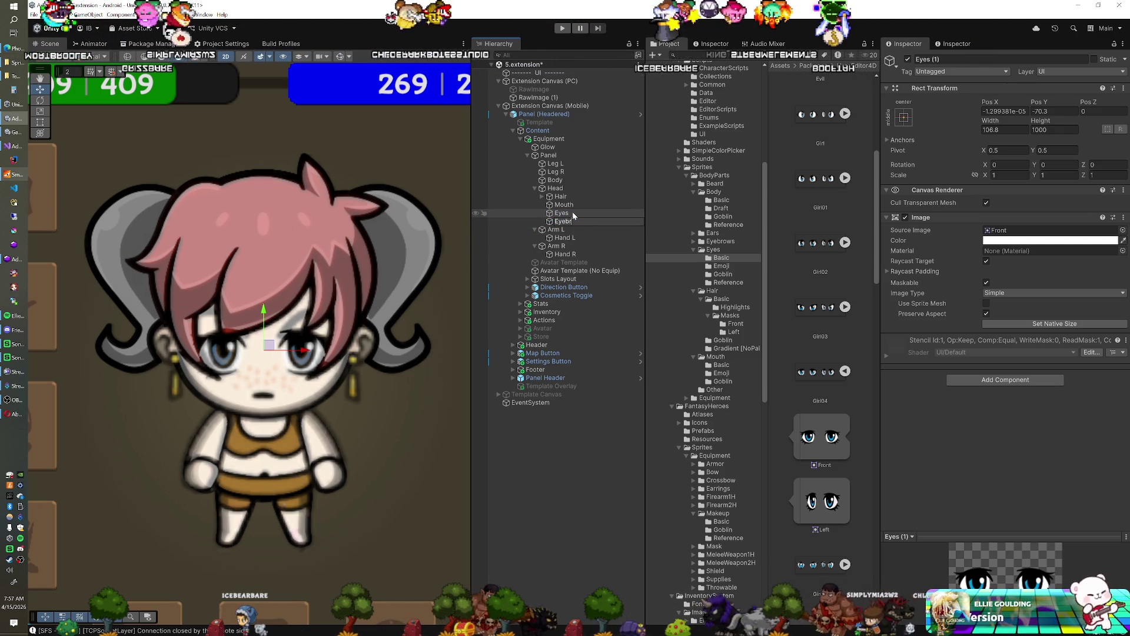
type("ows")
key("Return")
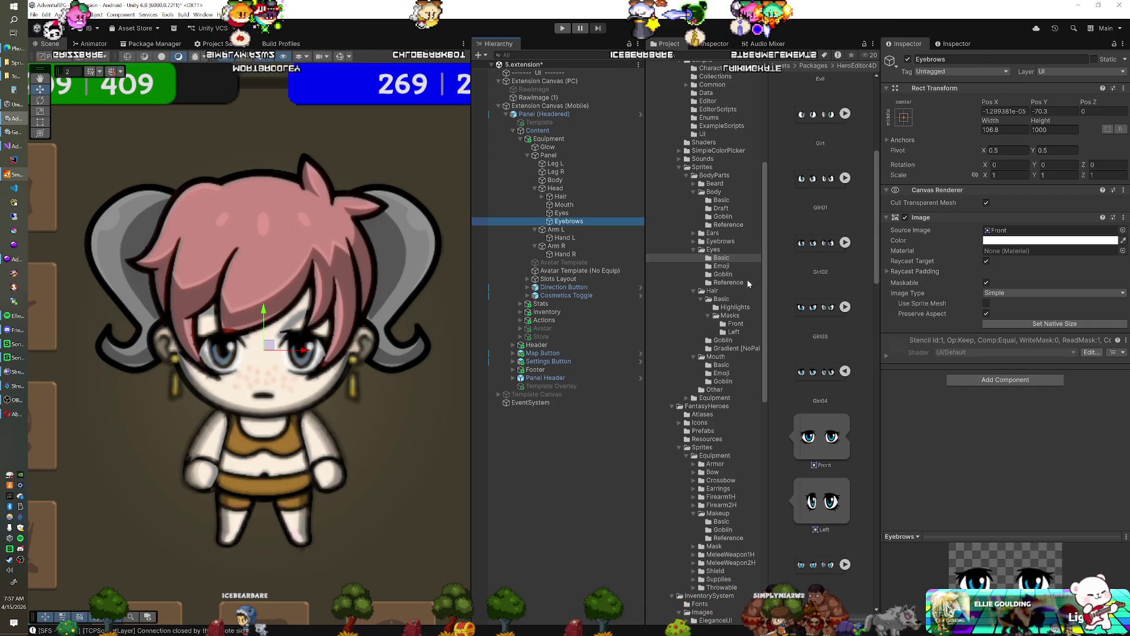
scroll(717, 383, "down", 3)
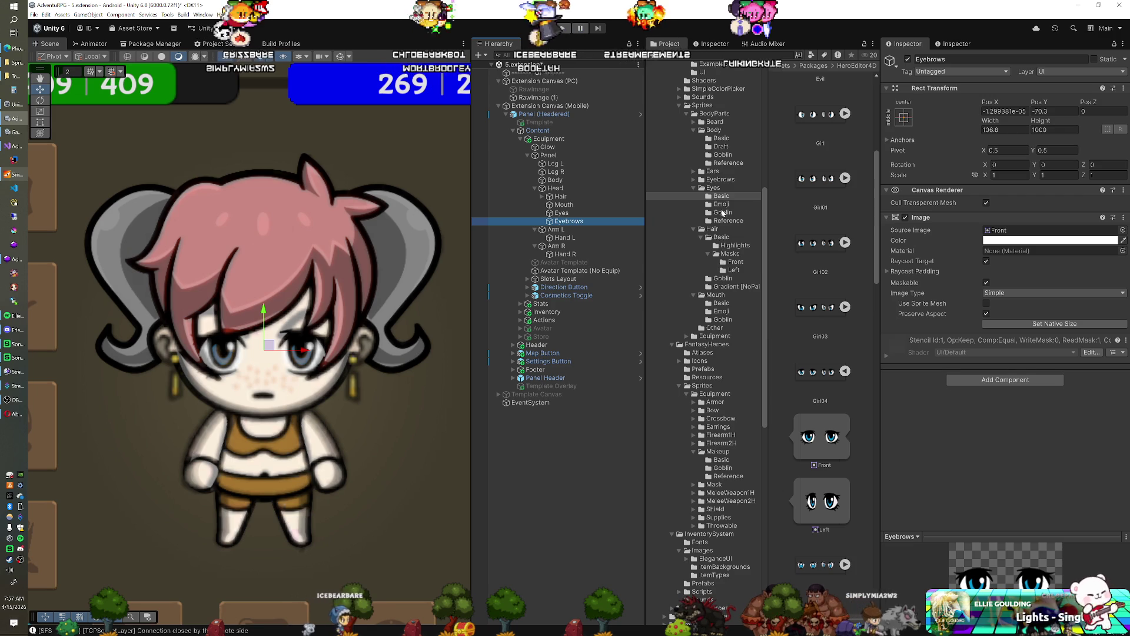
left_click(720, 179)
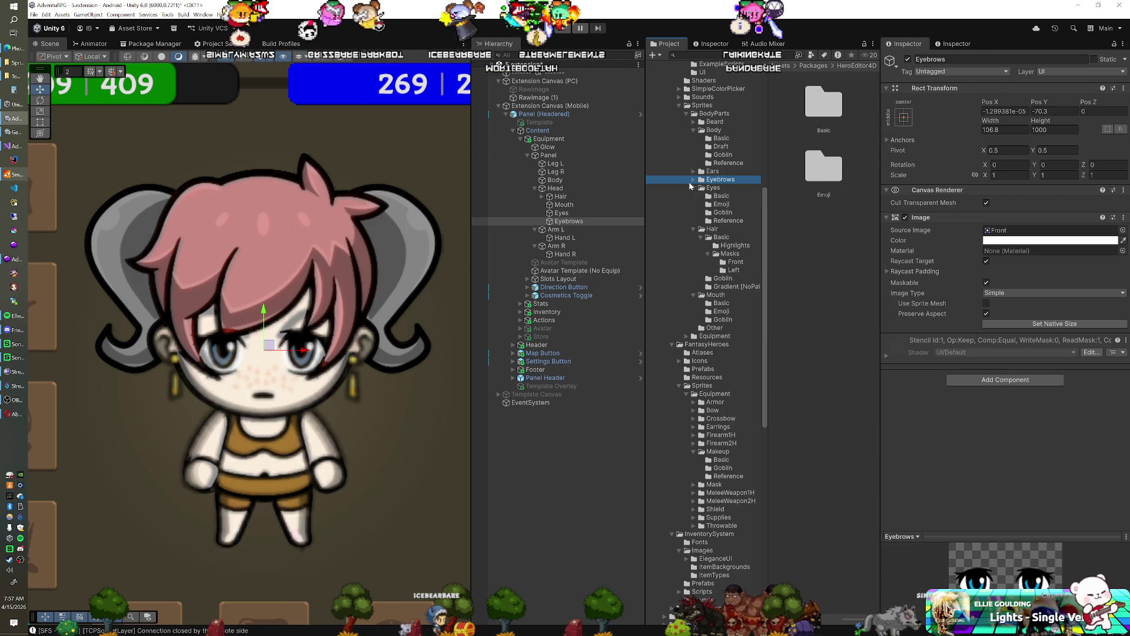
Open the Eyebrows > Basic folder and scroll through the eyebrow sprites from Eyebrows1.
left_click(694, 180)
left_click(715, 187)
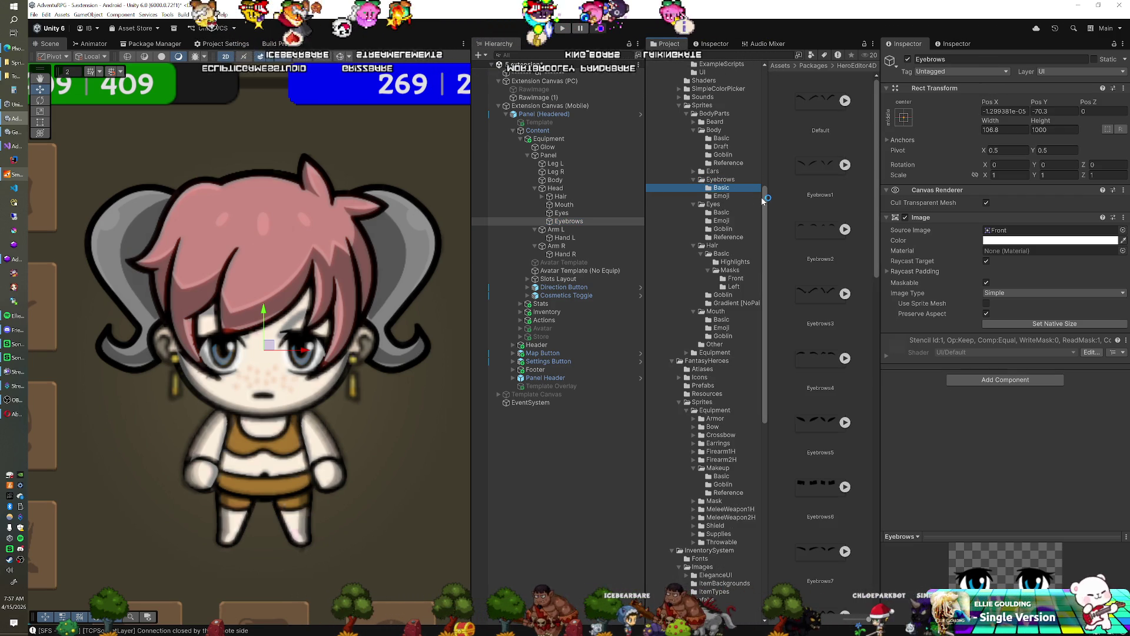
scroll(793, 265, "down", 4)
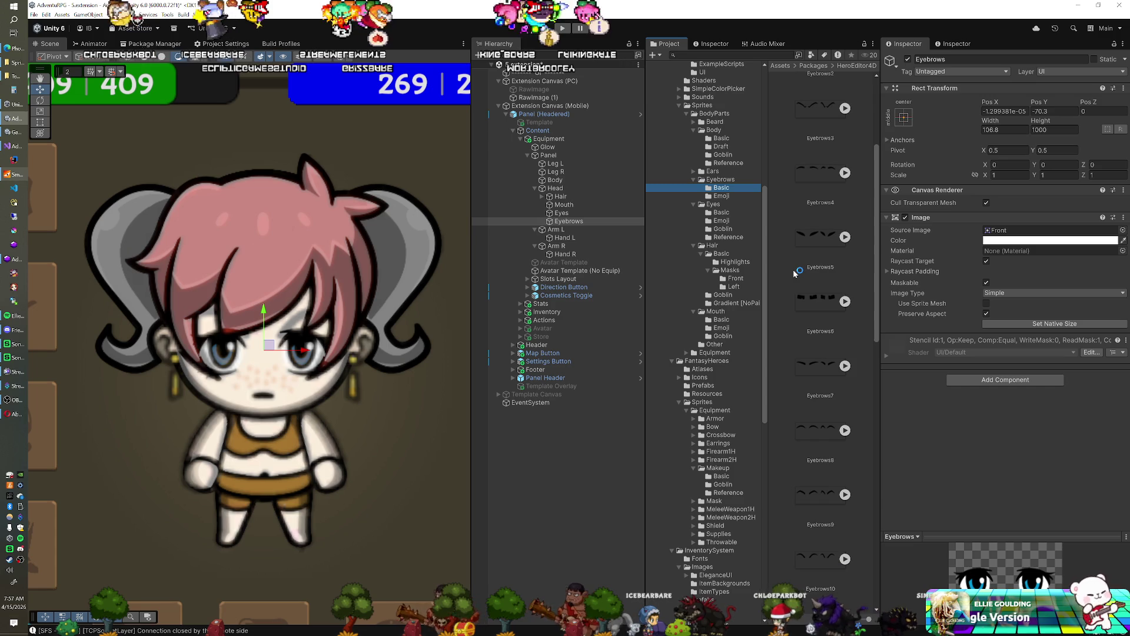
scroll(794, 272, "down", 1)
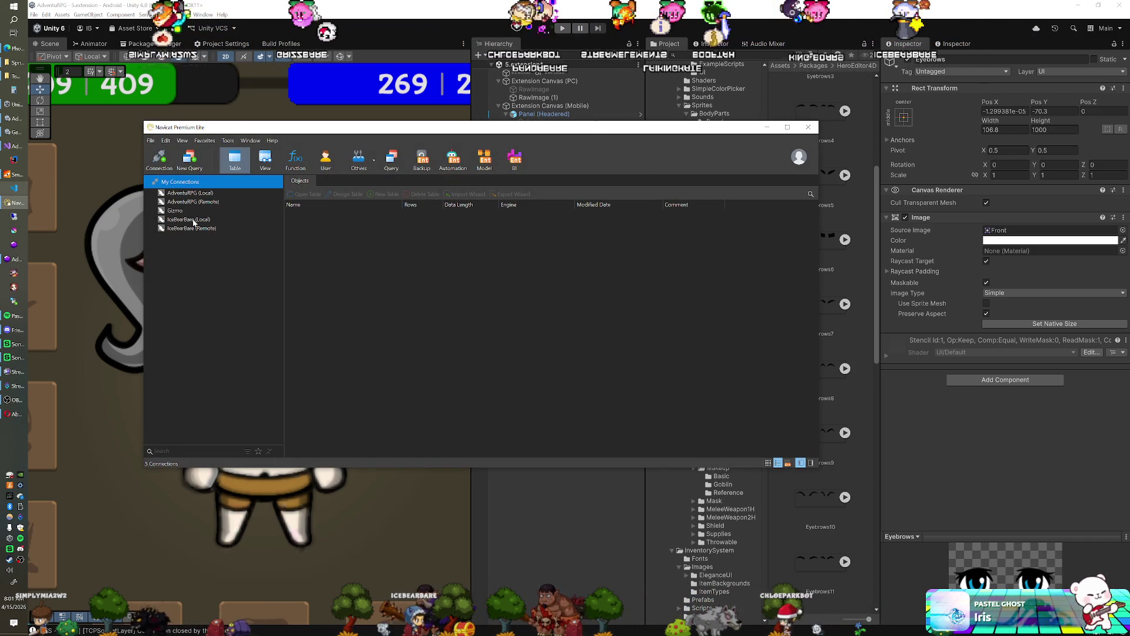
Open adventurpg's d_characters table in Navicat, check the eyebrows column, then minimise Navicat.
double_click(197, 194)
double_click(187, 202)
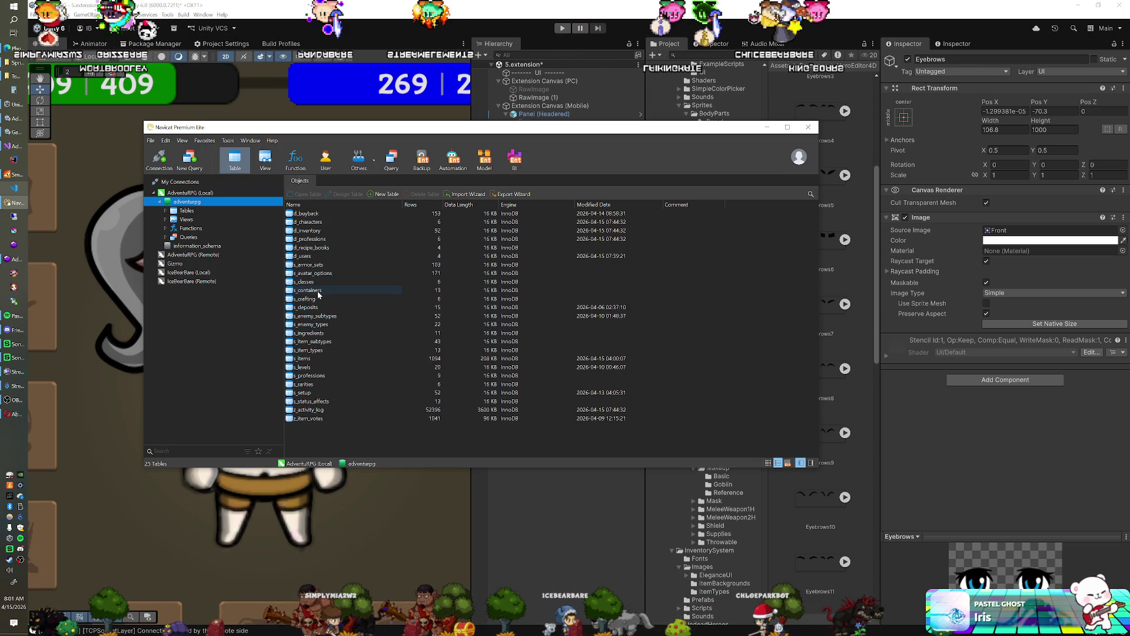
left_click(318, 222)
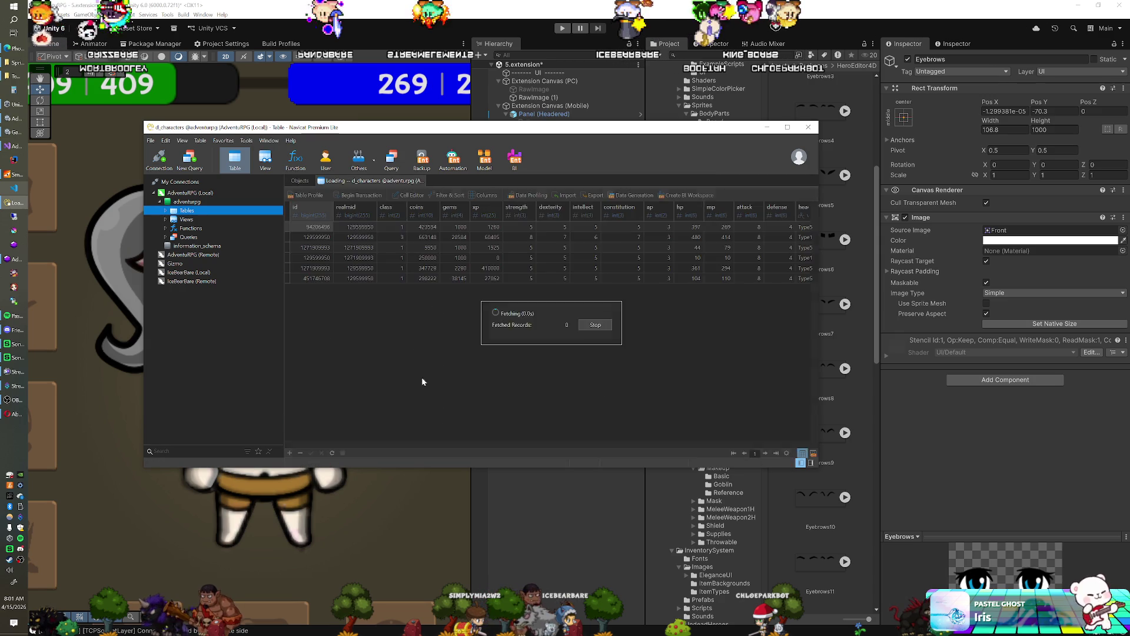
left_click(485, 444)
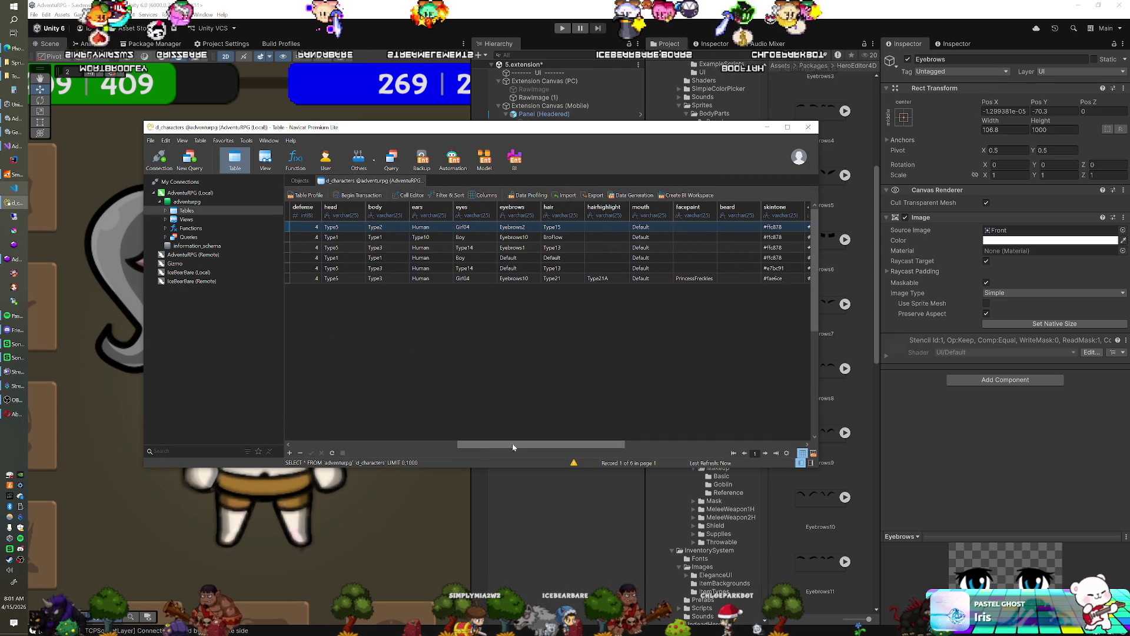
left_click(561, 18)
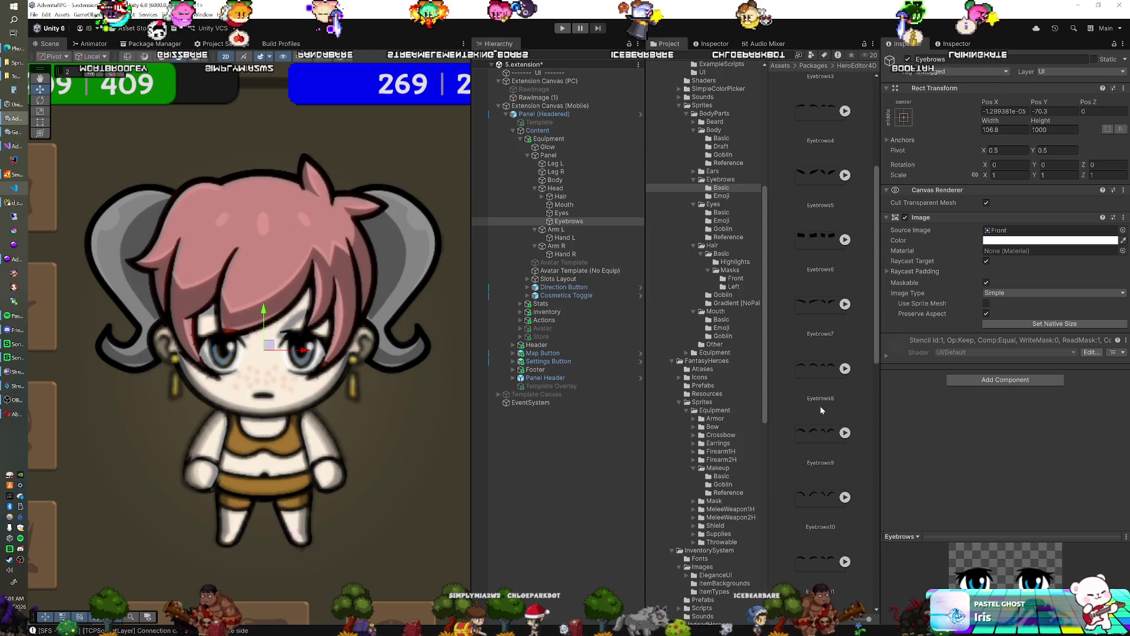
Give the Eyebrows layer the Eyebrows10 Front sprite, then duplicate it to make the Facepaint layer.
scroll(827, 435, "down", 1)
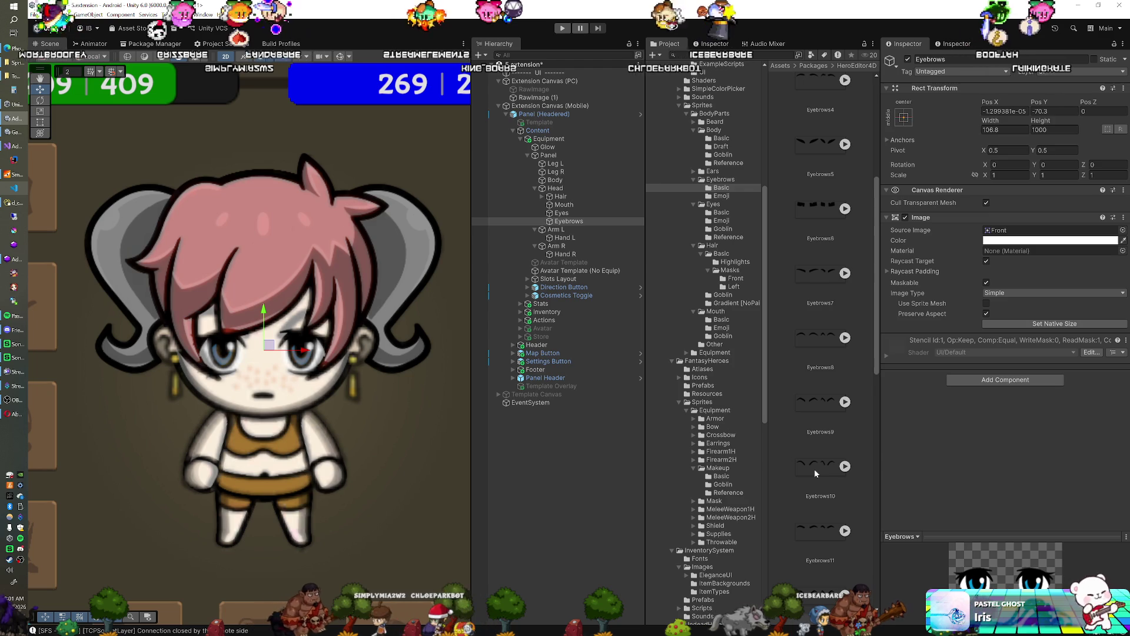
left_click(845, 465)
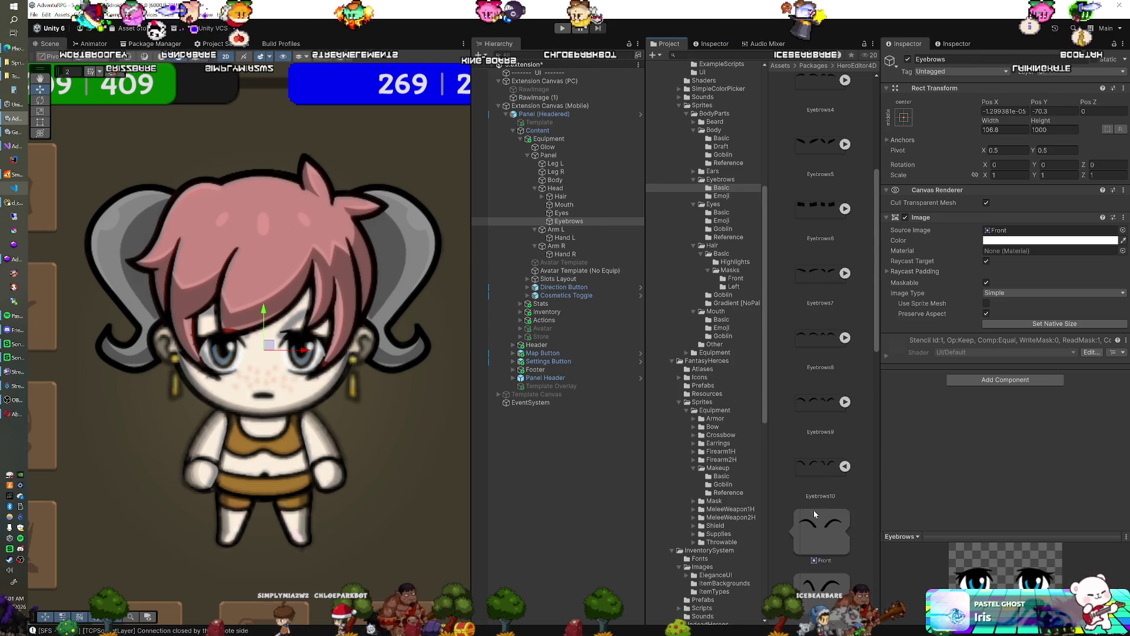
left_click_drag(814, 524, 1016, 231)
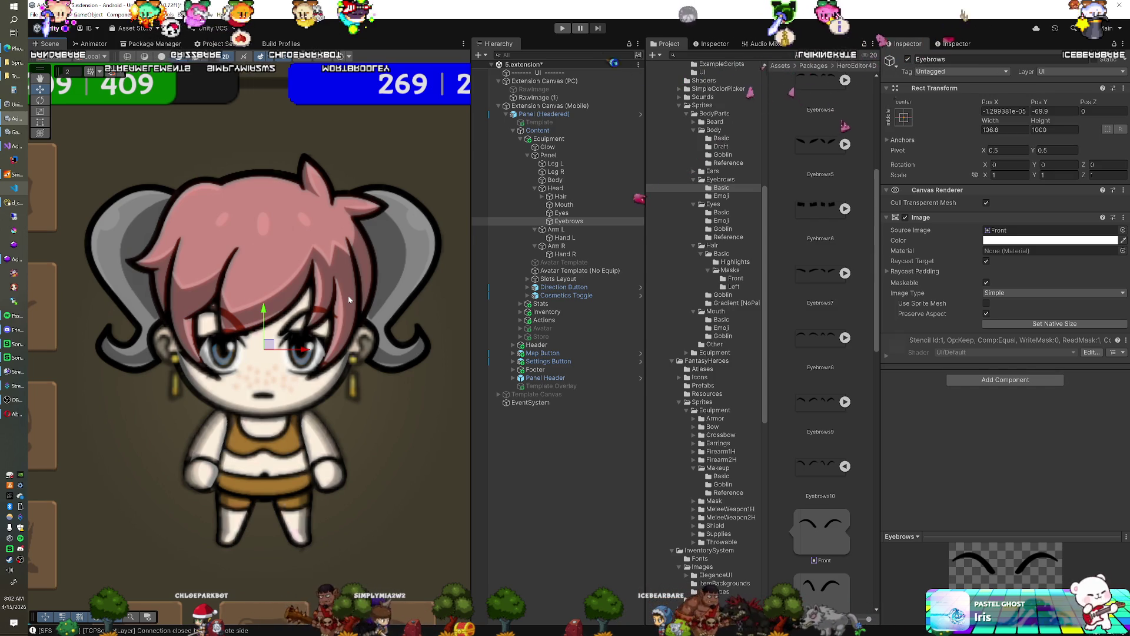
left_click(569, 222)
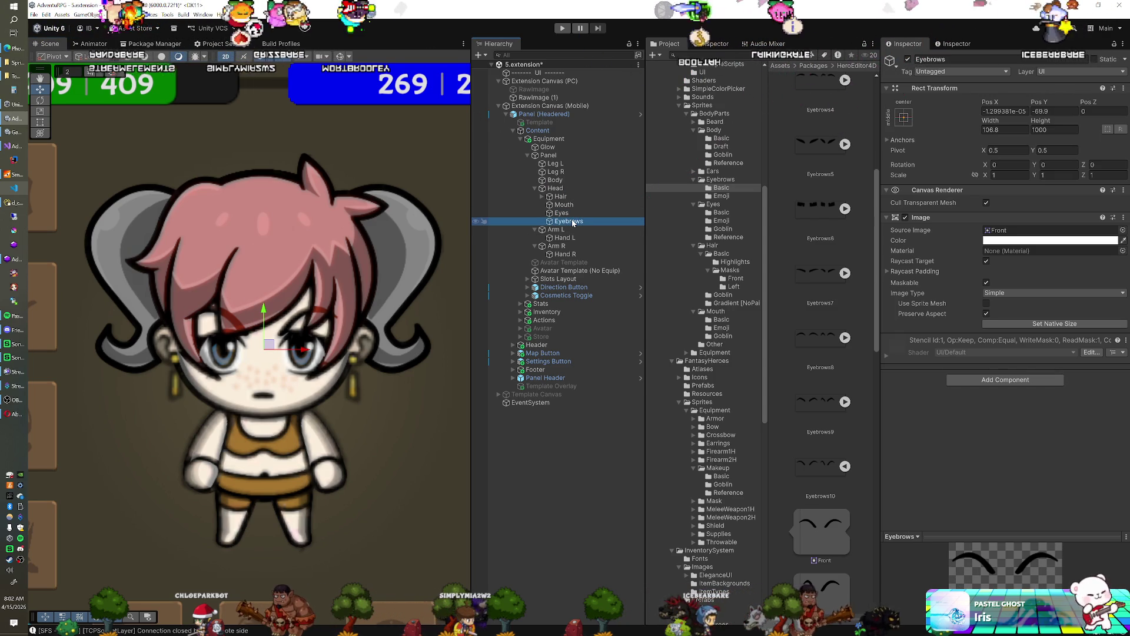
key("ctrl+d")
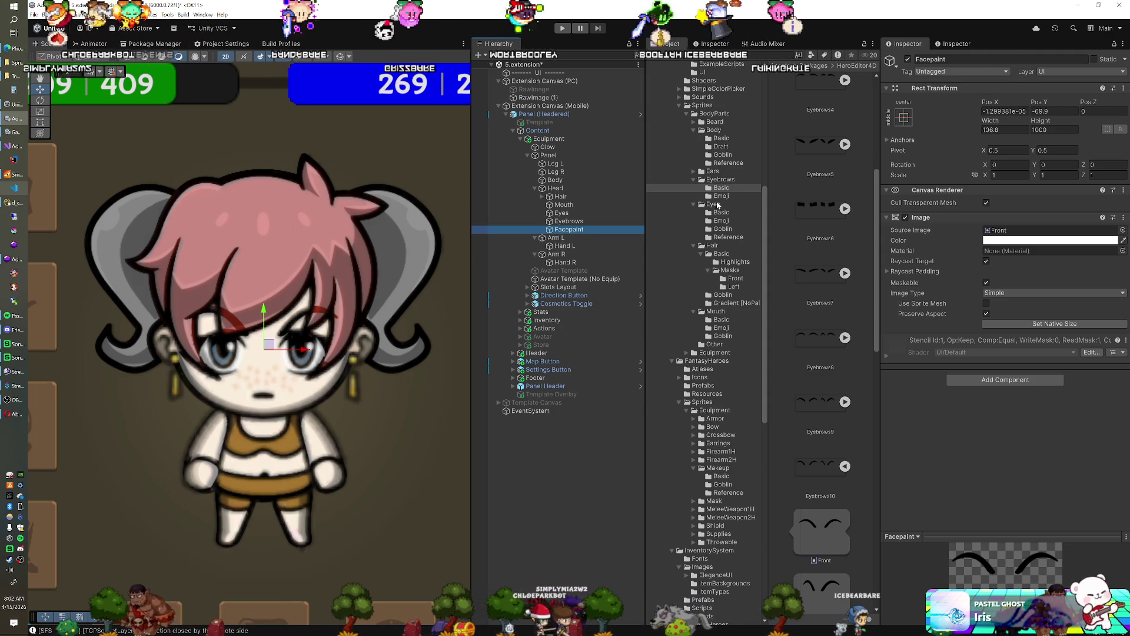
Set the Facepaint image to the princess-freckles Front sprite and frame it in the Scene view.
scroll(718, 204, "down", 3)
scroll(722, 215, "down", 5)
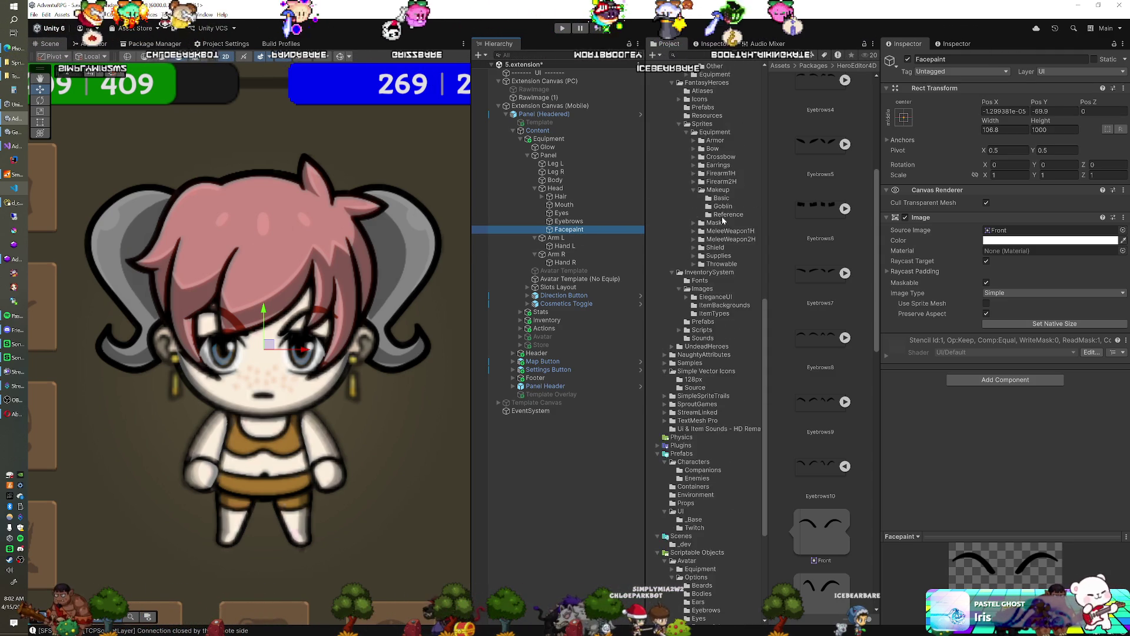
scroll(724, 220, "down", 6)
left_click(688, 562)
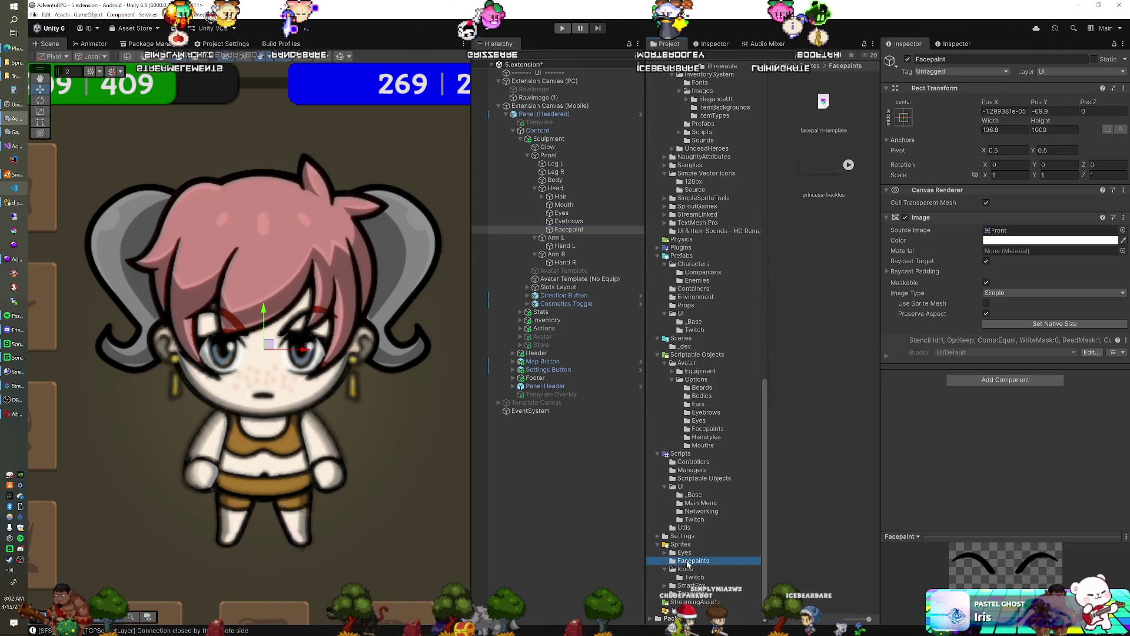
left_click(849, 165)
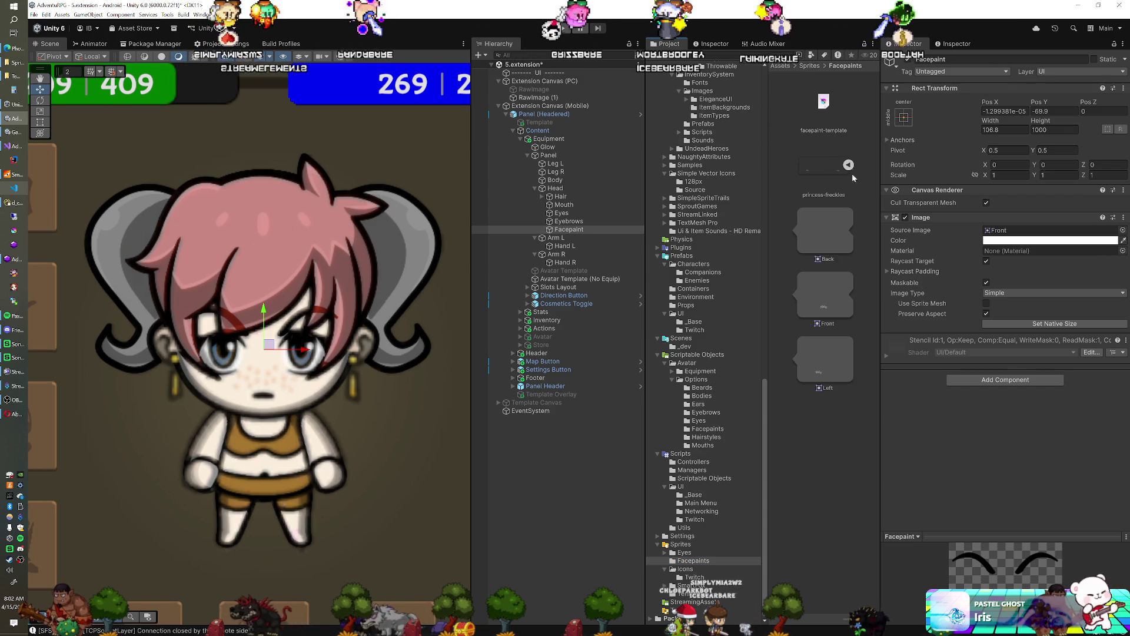
left_click_drag(825, 294, 1007, 234)
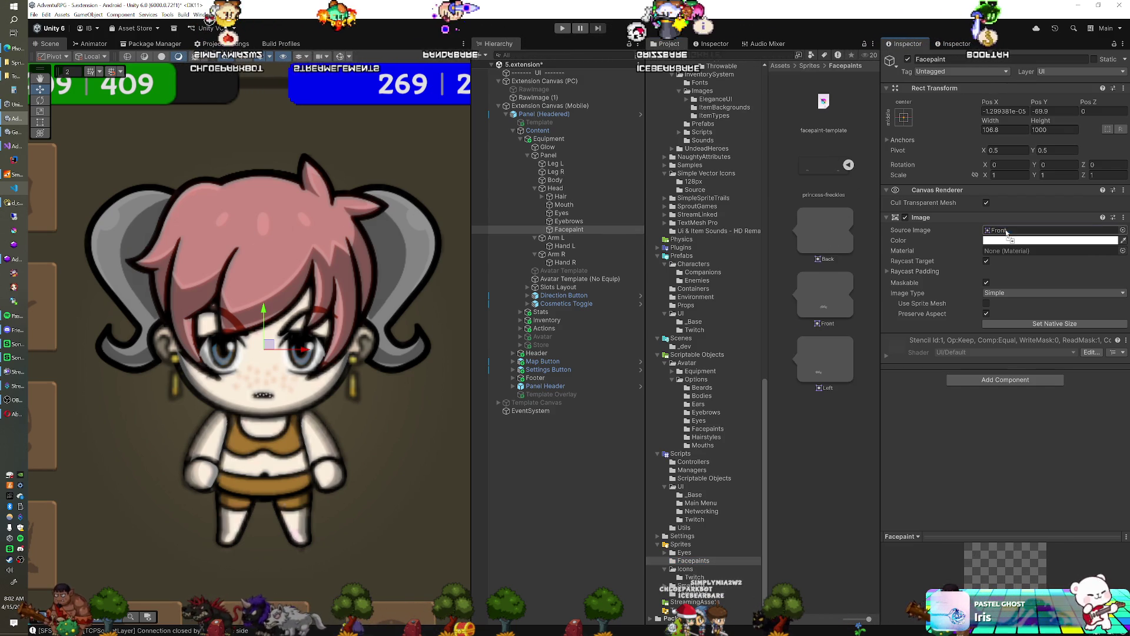
key("f")
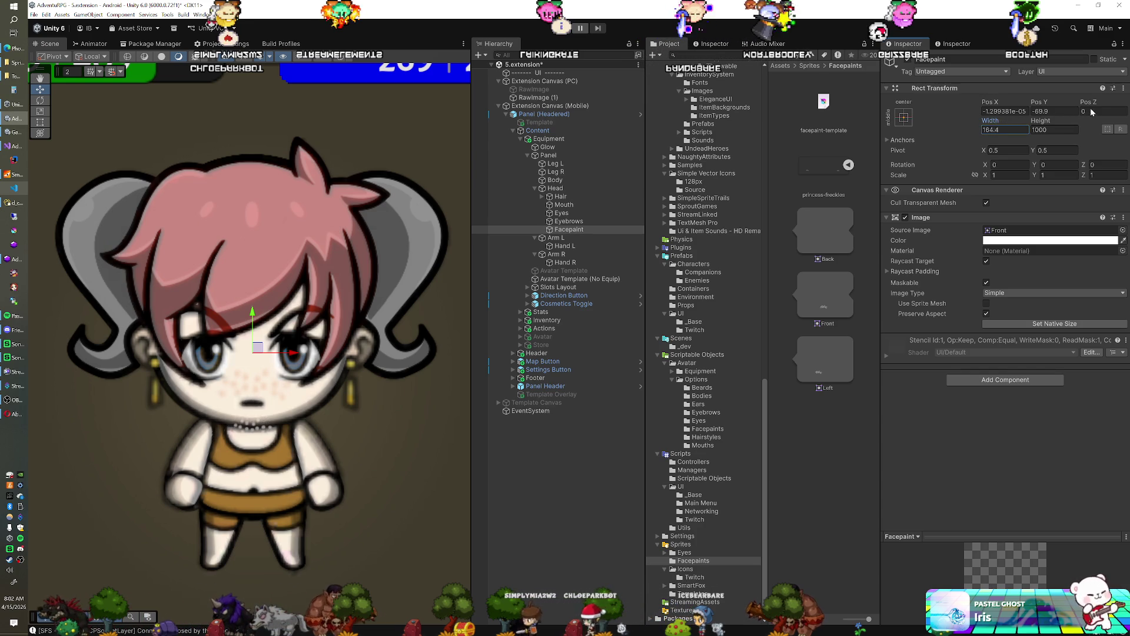
Make the freckle colour black, widen the freckles, and move them up on the face.
left_click(1020, 246)
left_click_drag(1053, 329, 1008, 387)
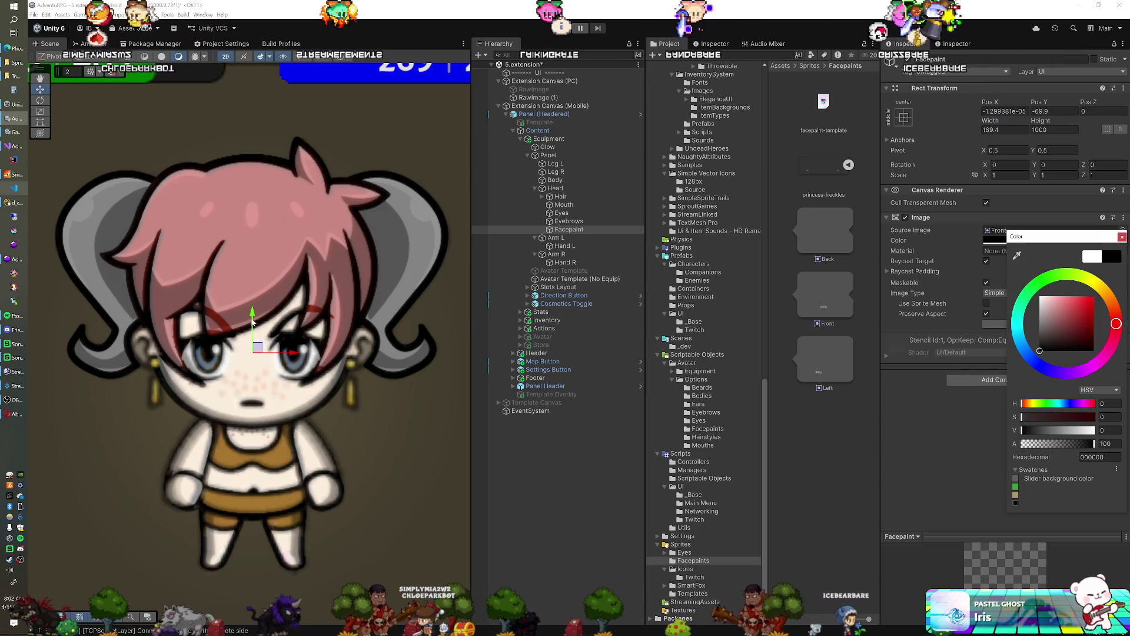
left_click_drag(252, 320, 272, 252)
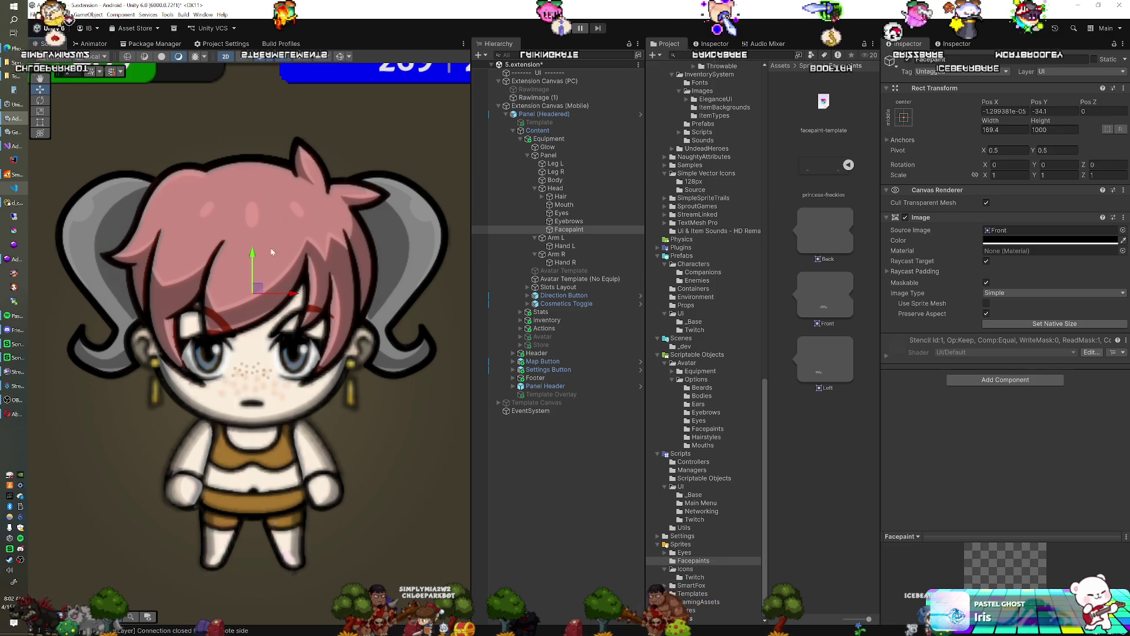
left_click_drag(1000, 121, 1043, 124)
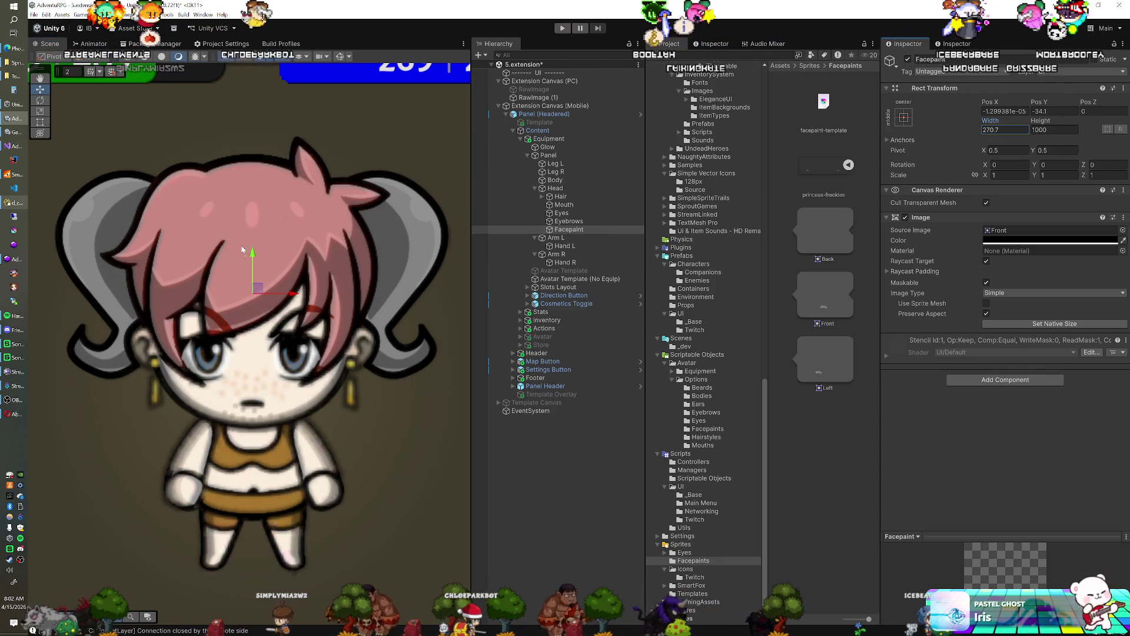
left_click_drag(252, 254, 256, 227)
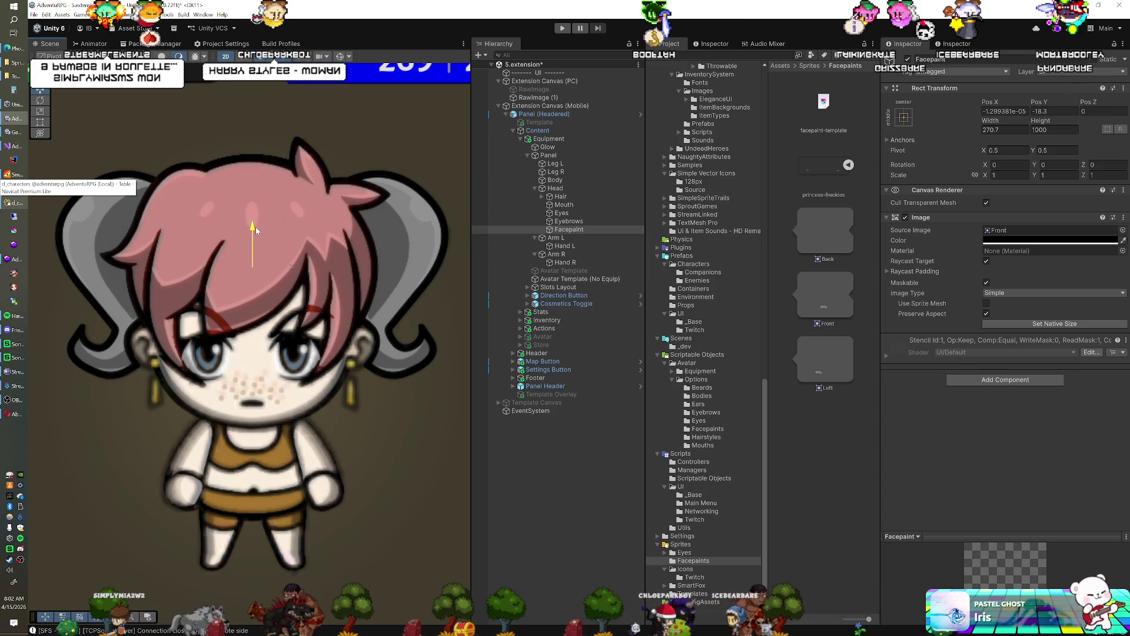
left_click_drag(256, 229, 256, 229)
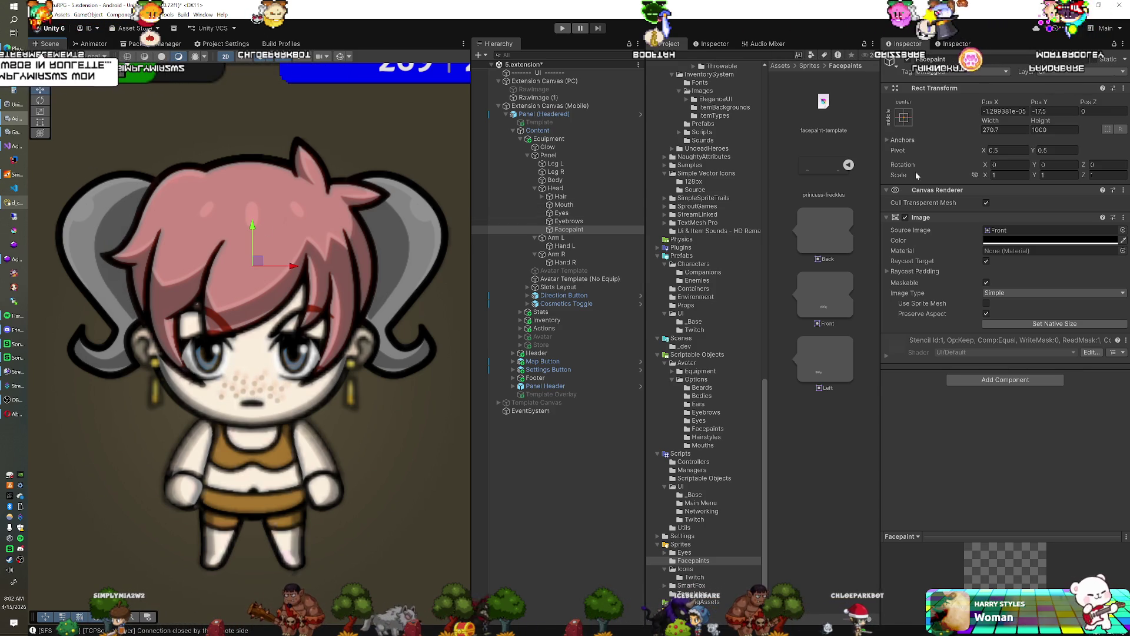
type("0")
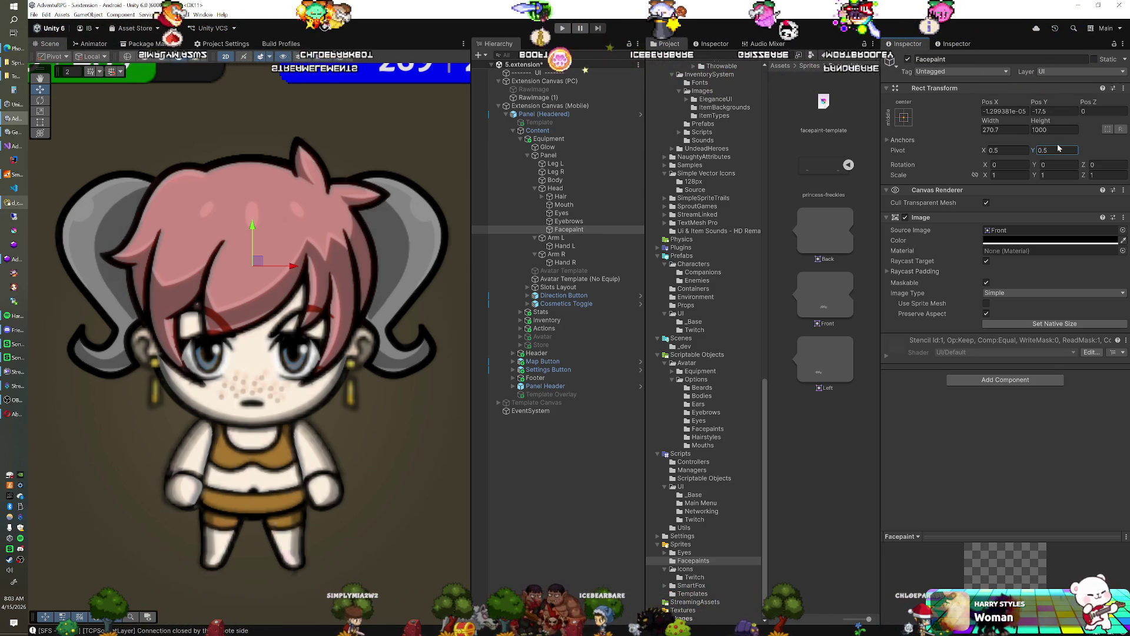
key("ctrl+z")
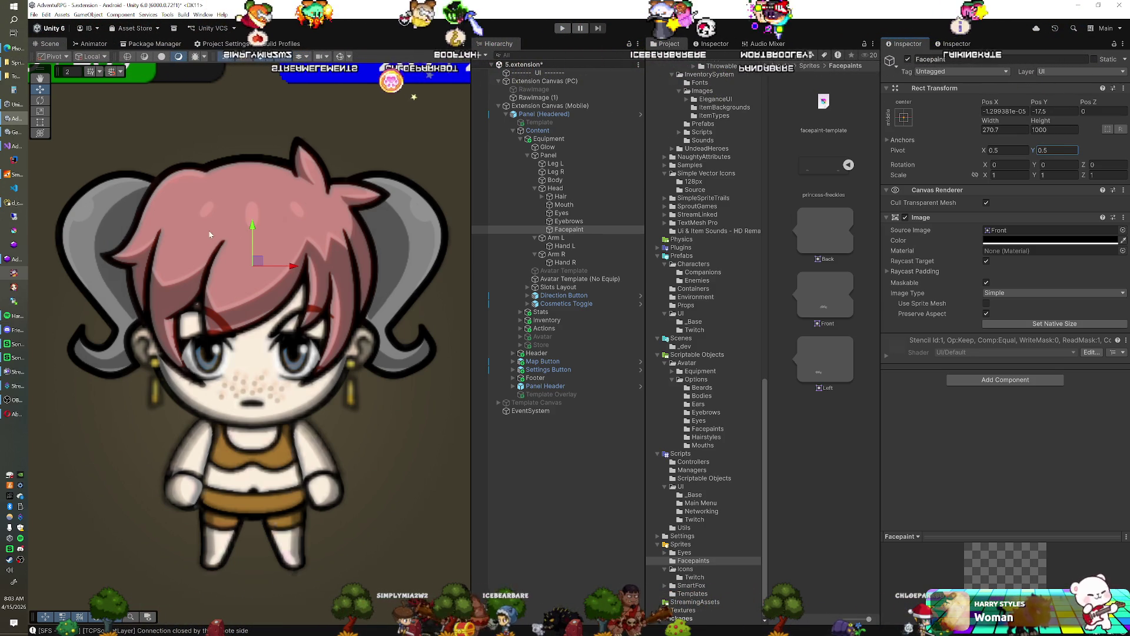
left_click_drag(253, 227, 255, 238)
Hide the Head image to inspect the freckles, then settle them at Pos Y -14.5, width 268.4.
left_click(556, 188)
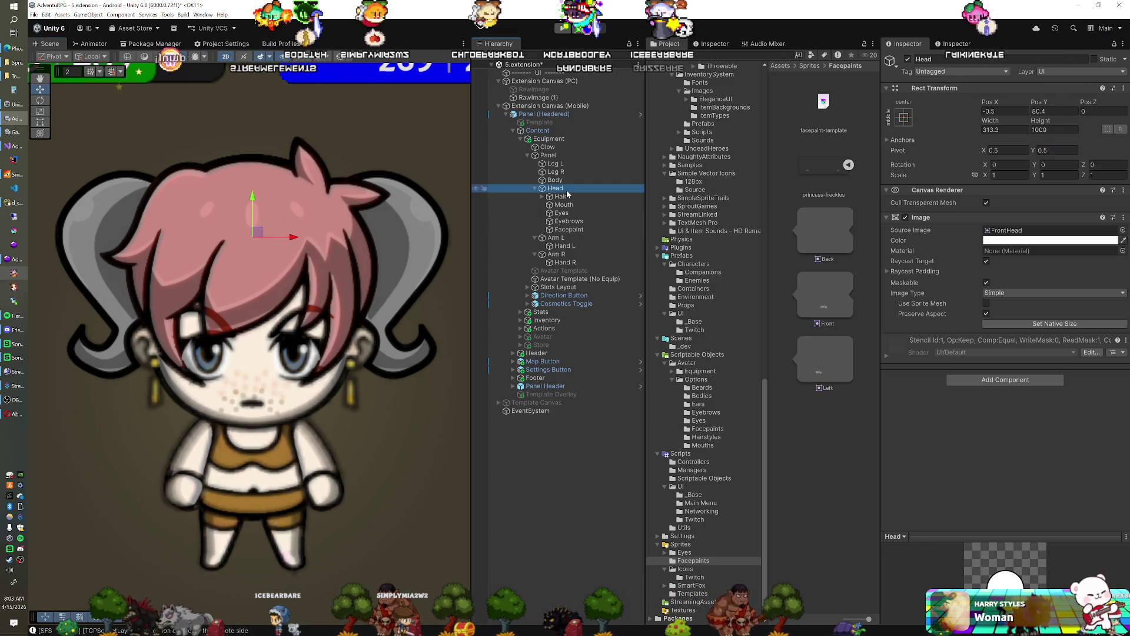
left_click(904, 218)
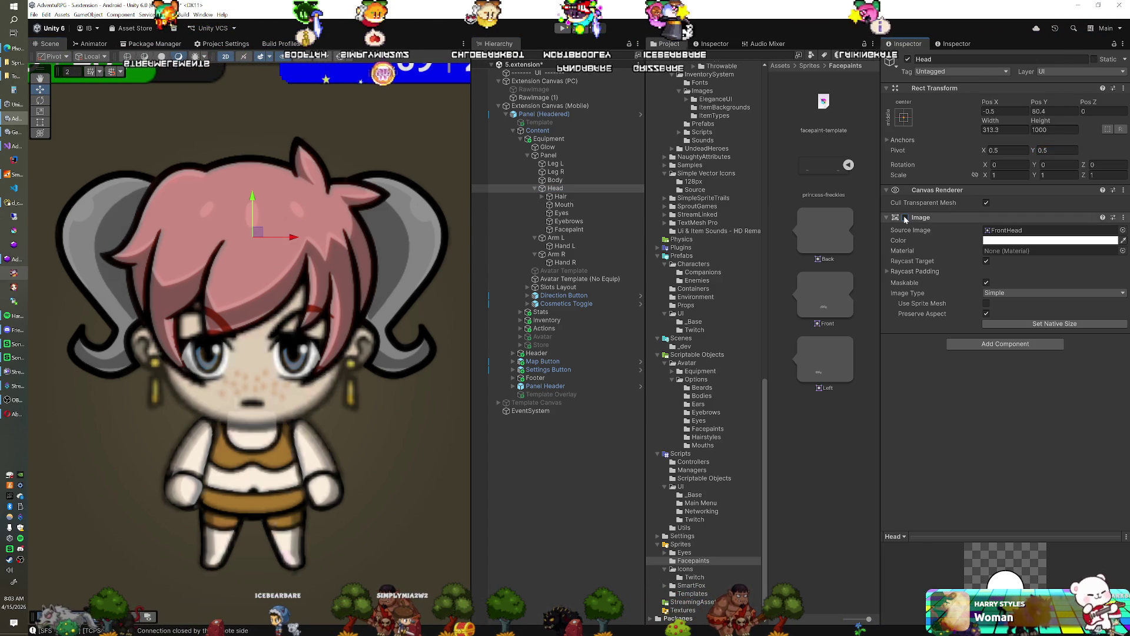
left_click(568, 229)
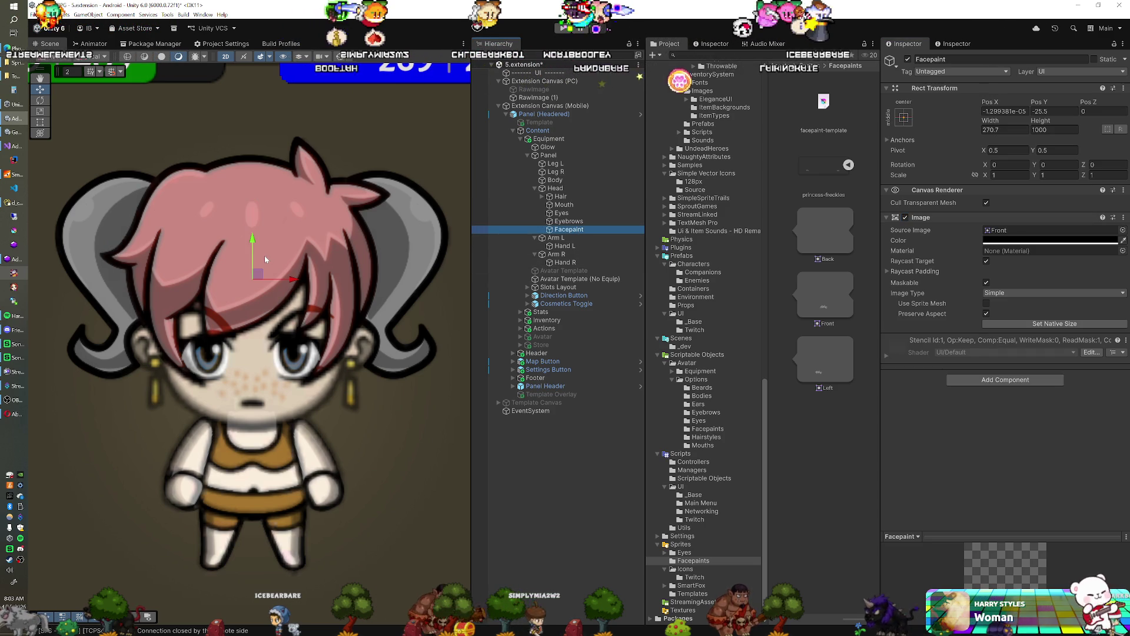
left_click(574, 188)
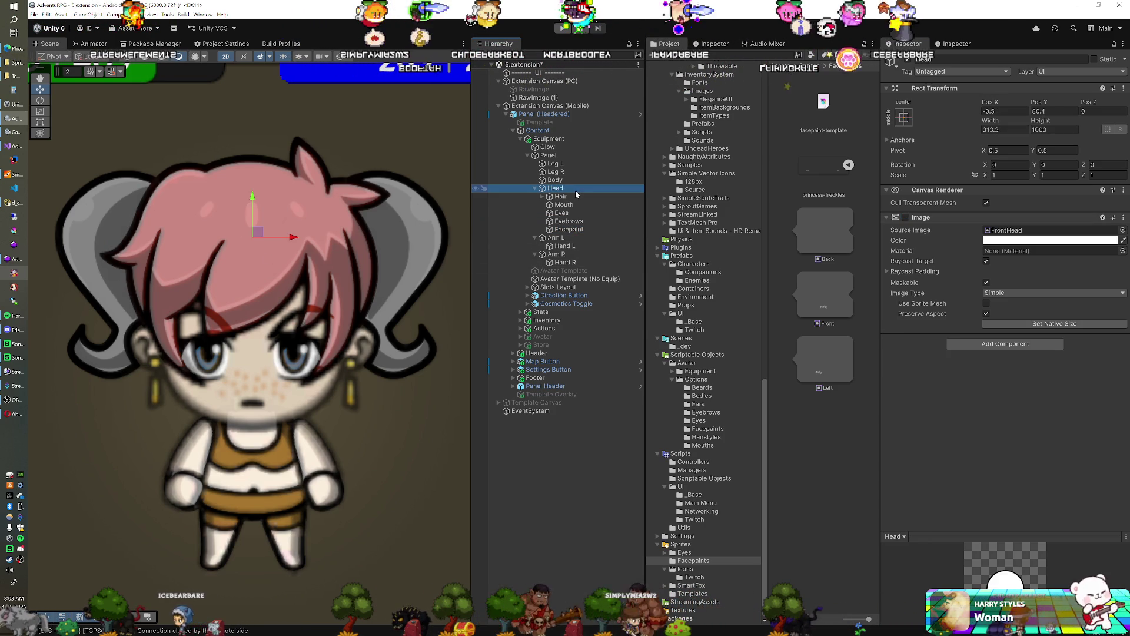
left_click(579, 229)
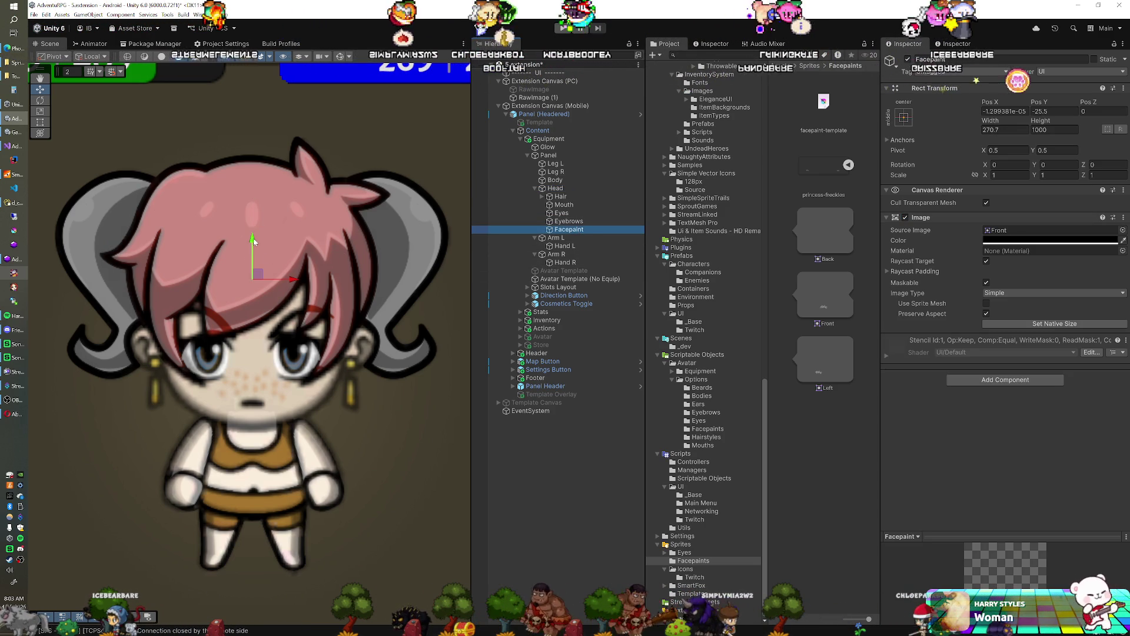
left_click_drag(253, 240, 256, 220)
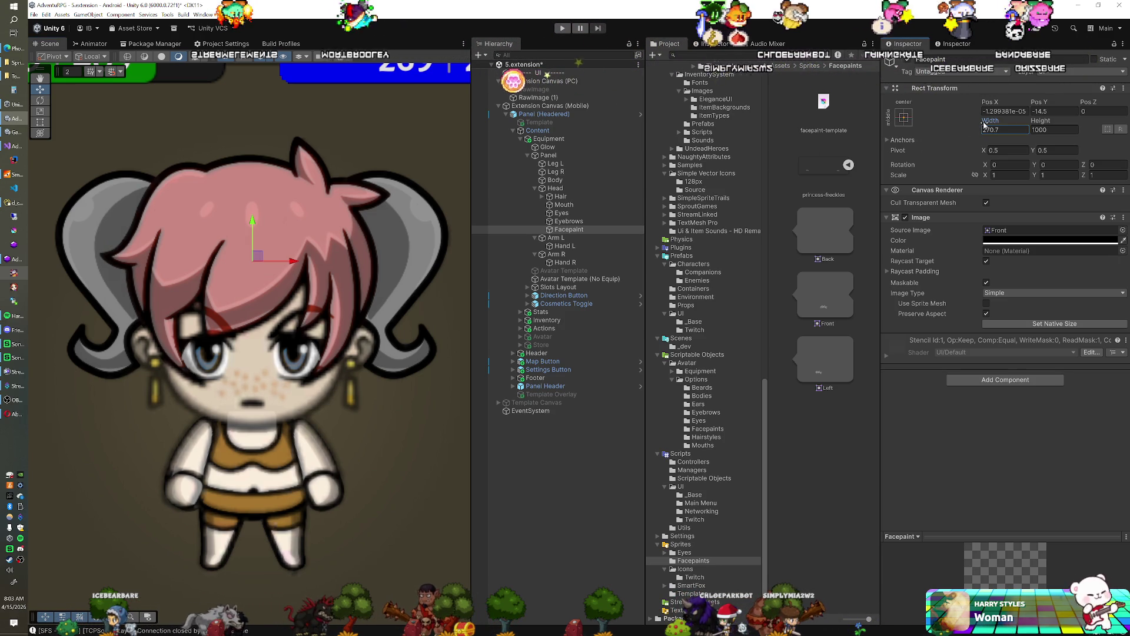
left_click_drag(981, 125, 974, 129)
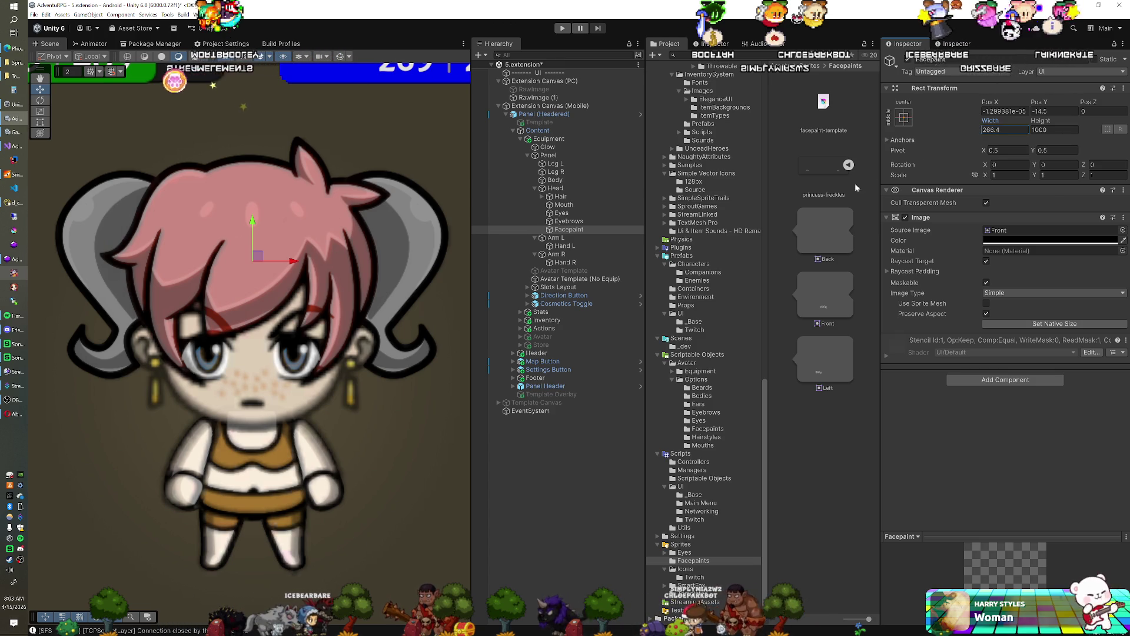
Toggle the No Equip template's and Head's Image components to compare them with the avatar.
left_click(567, 279)
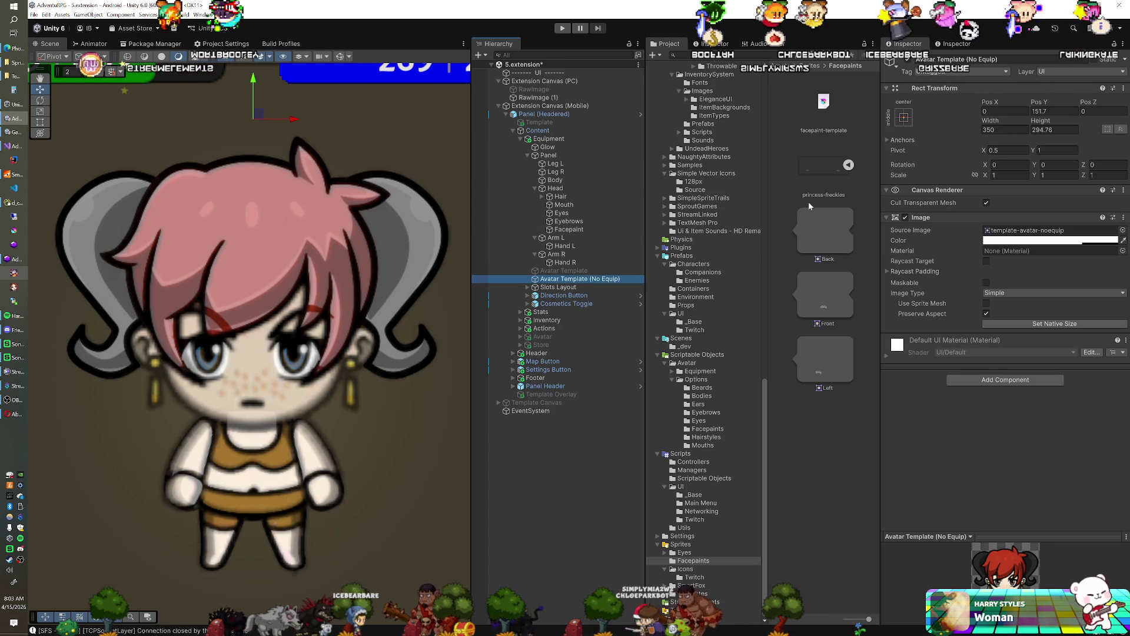
left_click(904, 217)
left_click(905, 217)
left_click(905, 217)
left_click(905, 217)
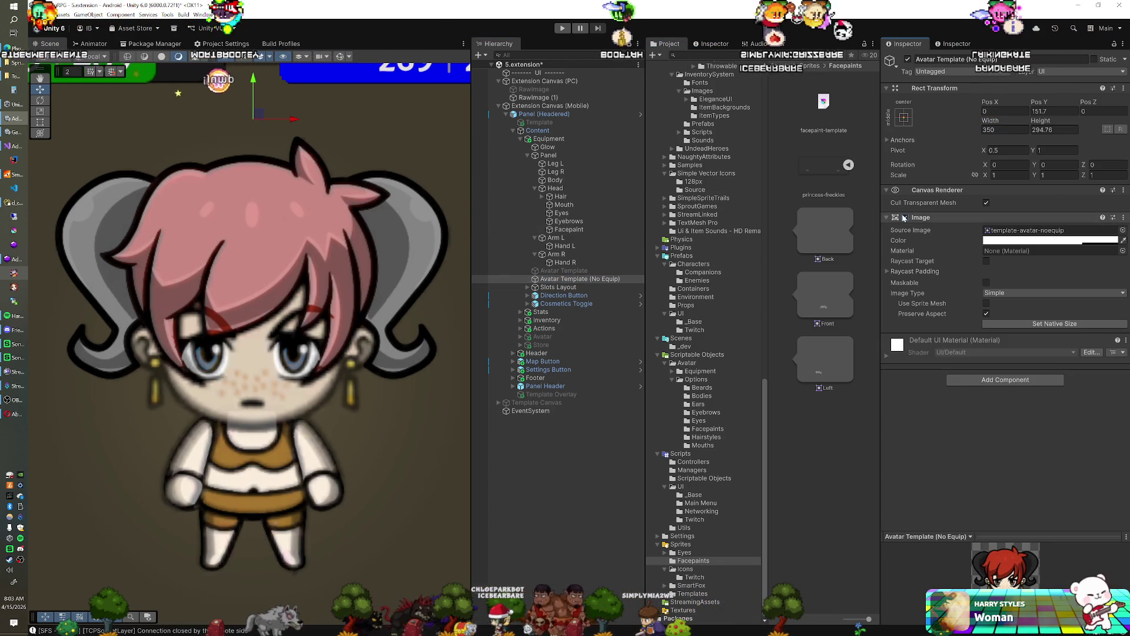
left_click(563, 189)
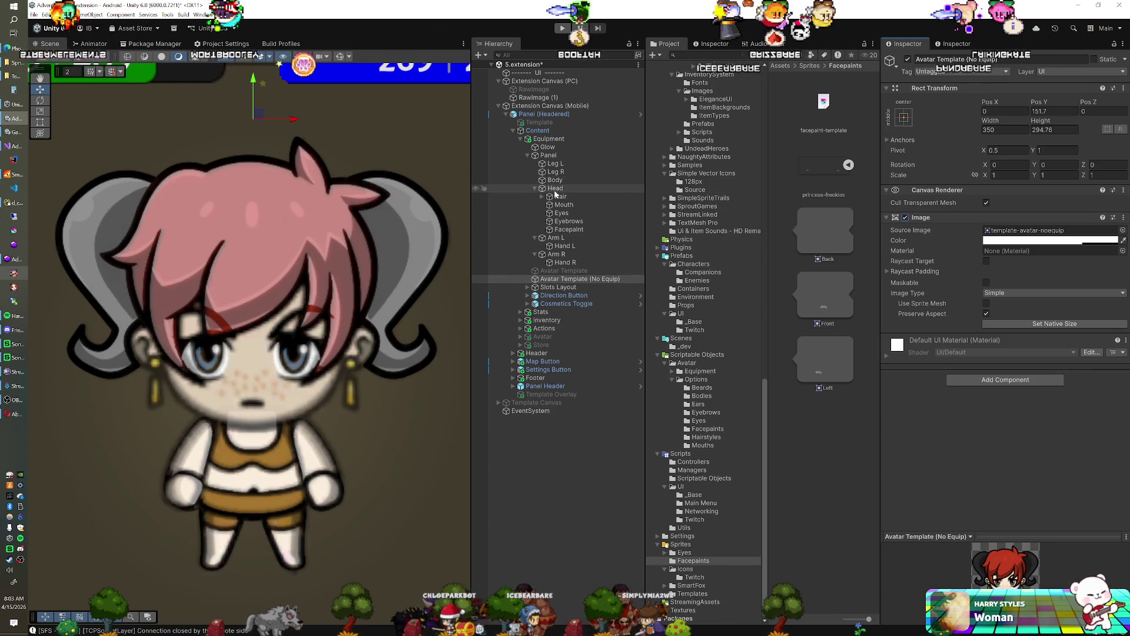
left_click(904, 217)
left_click(580, 279)
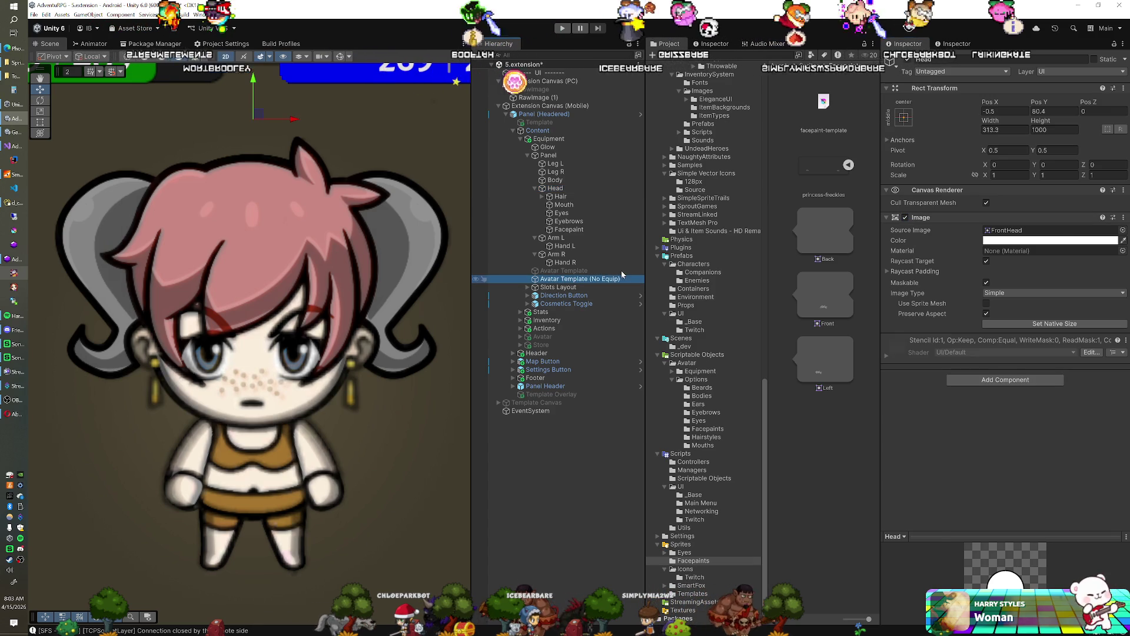
left_click(905, 218)
left_click(905, 217)
left_click(905, 217)
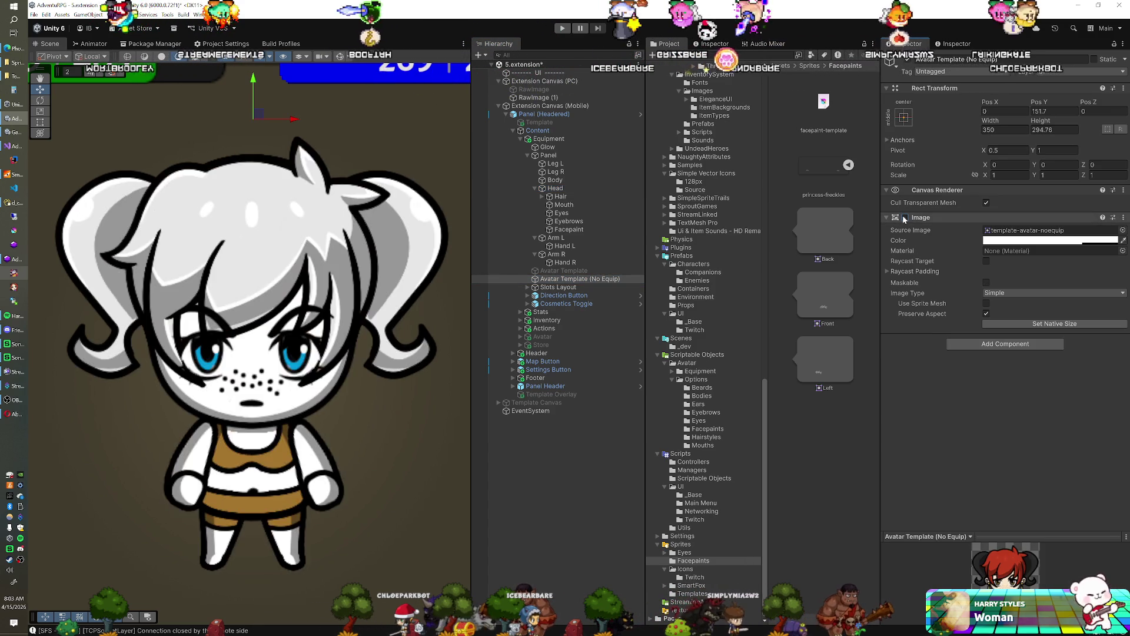
left_click(905, 217)
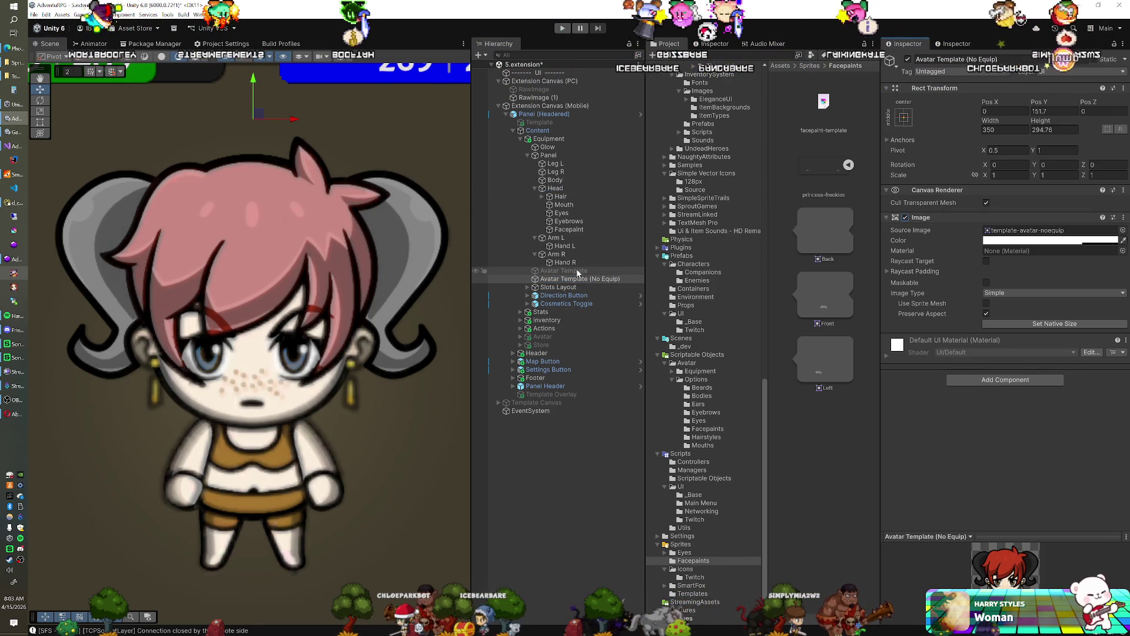
Nudge the Facepaint freckles slightly lower to Pos Y -18.1.
left_click(569, 230)
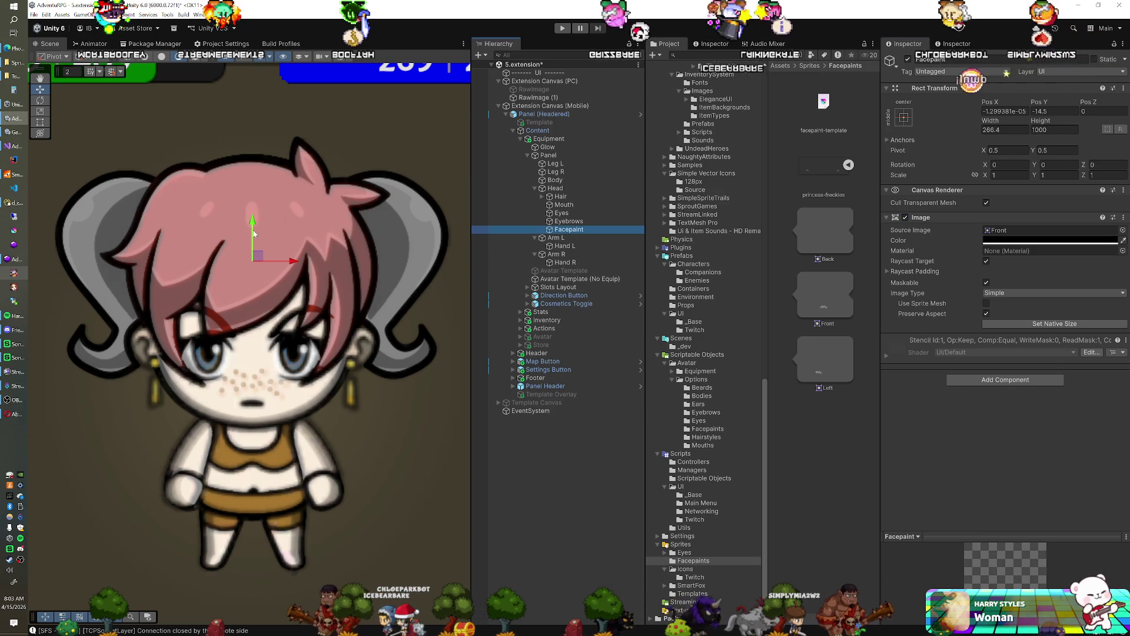
left_click_drag(252, 221, 252, 223)
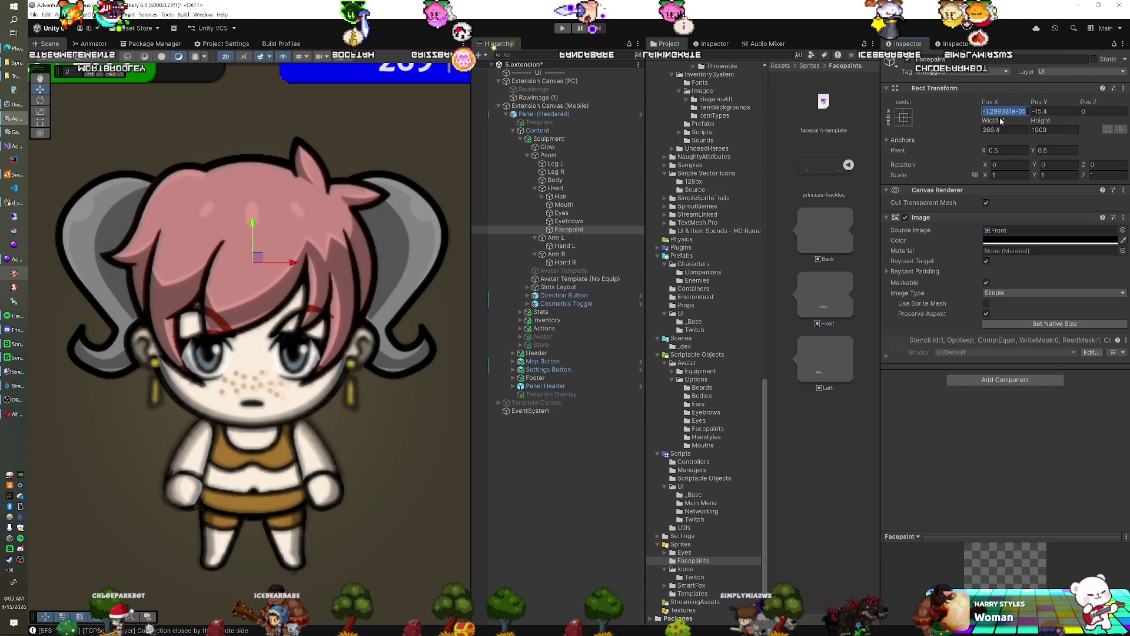
type("0")
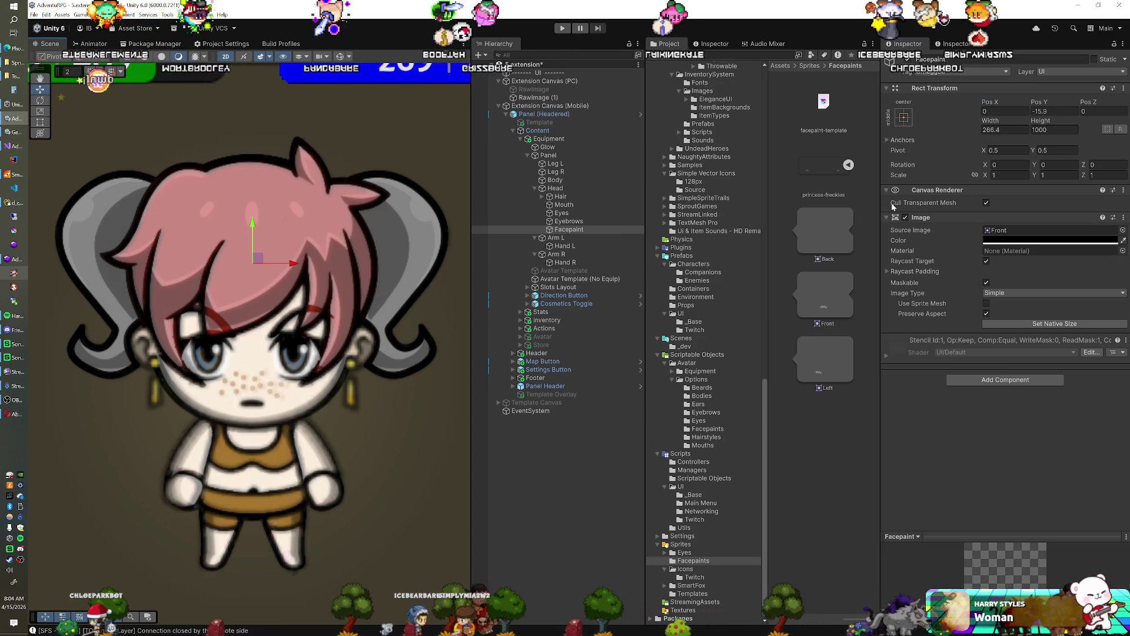
Flash the No Equip template overlay on and off to check freckle placement.
left_click(580, 278)
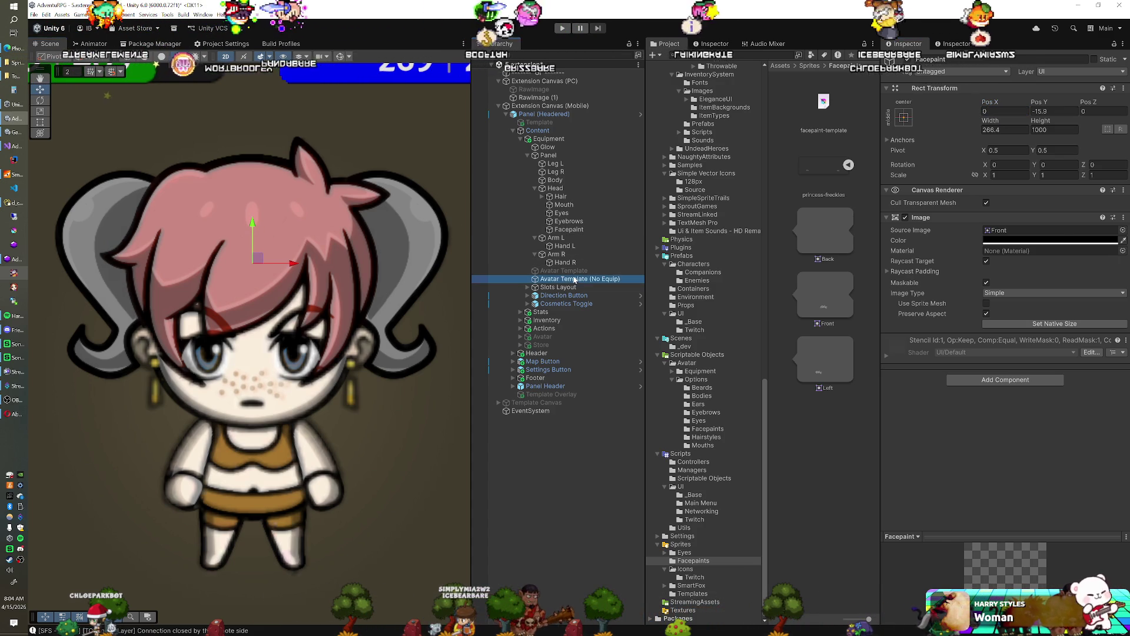
left_click(905, 217)
left_click(905, 217)
left_click(905, 217)
left_click(905, 217)
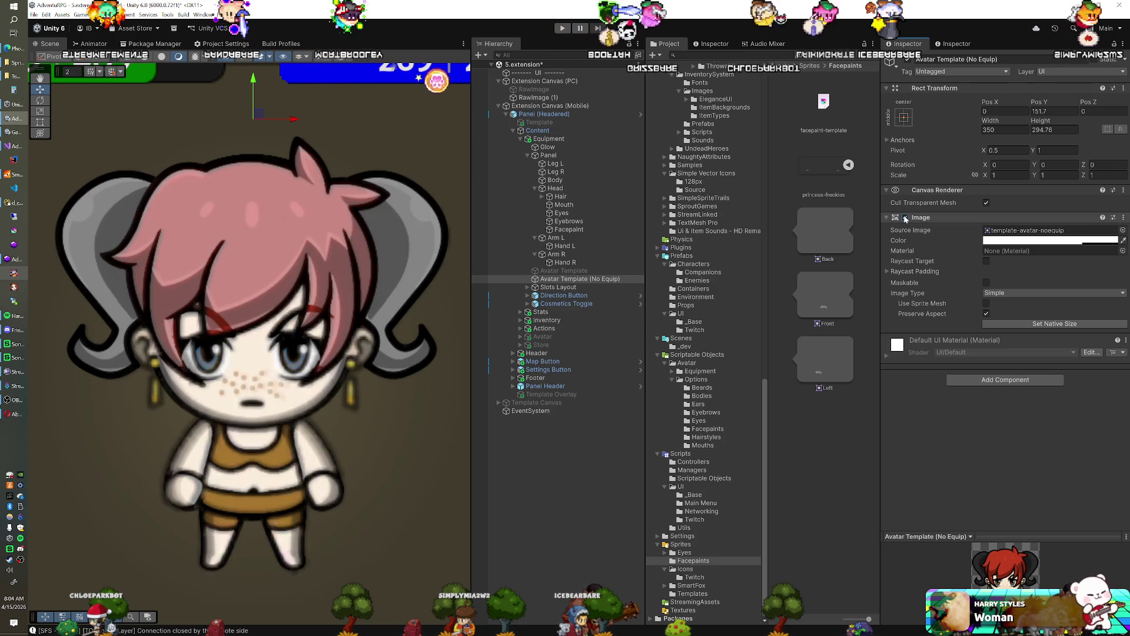
left_click(905, 218)
left_click(905, 217)
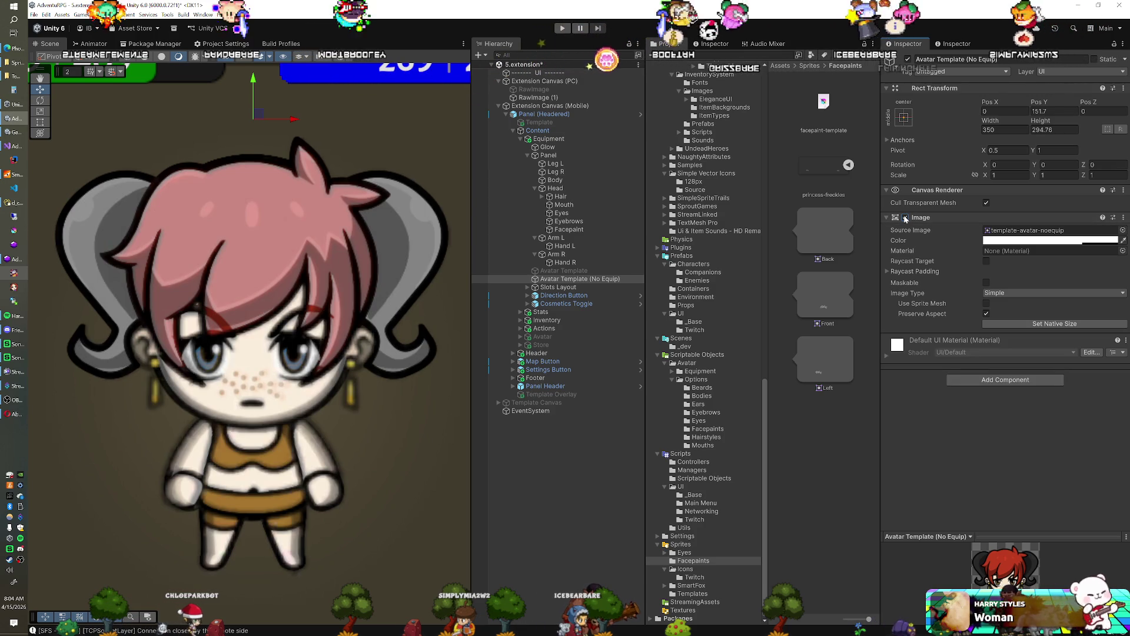
left_click(905, 217)
left_click(905, 218)
Set the template image colour's alpha to 100.
left_click(1051, 240)
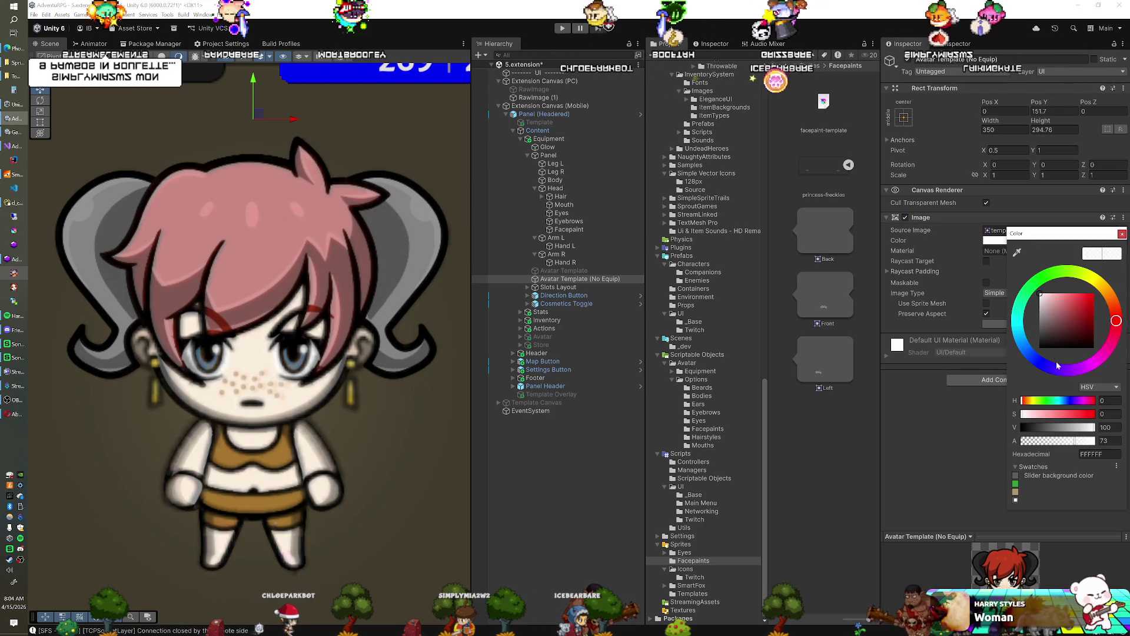
left_click(1107, 440)
type("100")
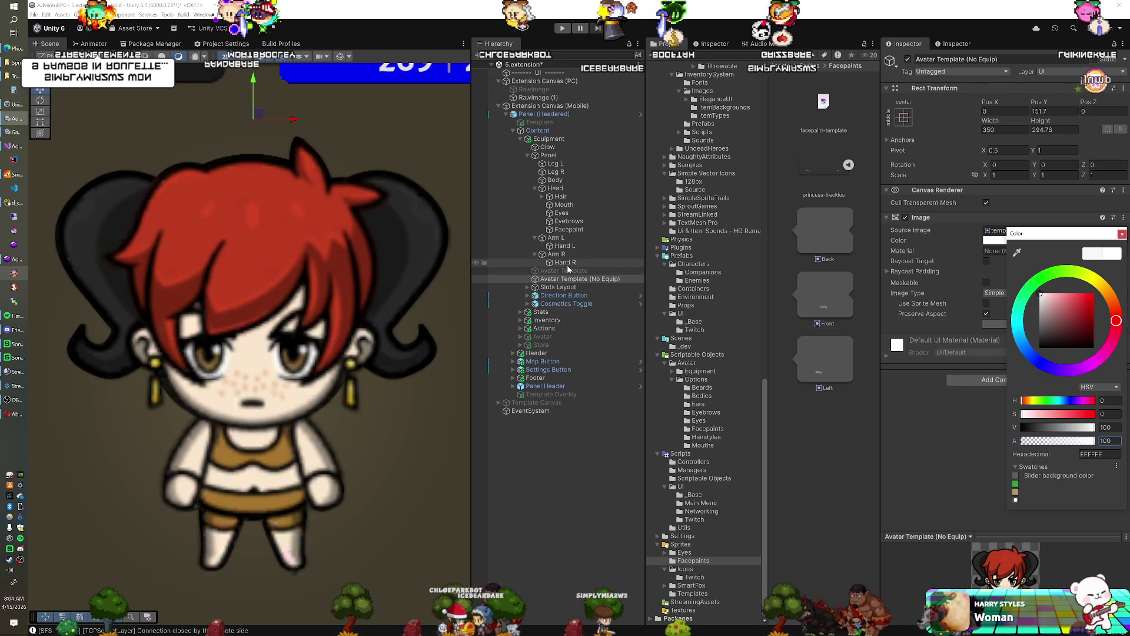
Repeatedly toggle the red-haired template image to compare it with the base avatar.
left_click(905, 217)
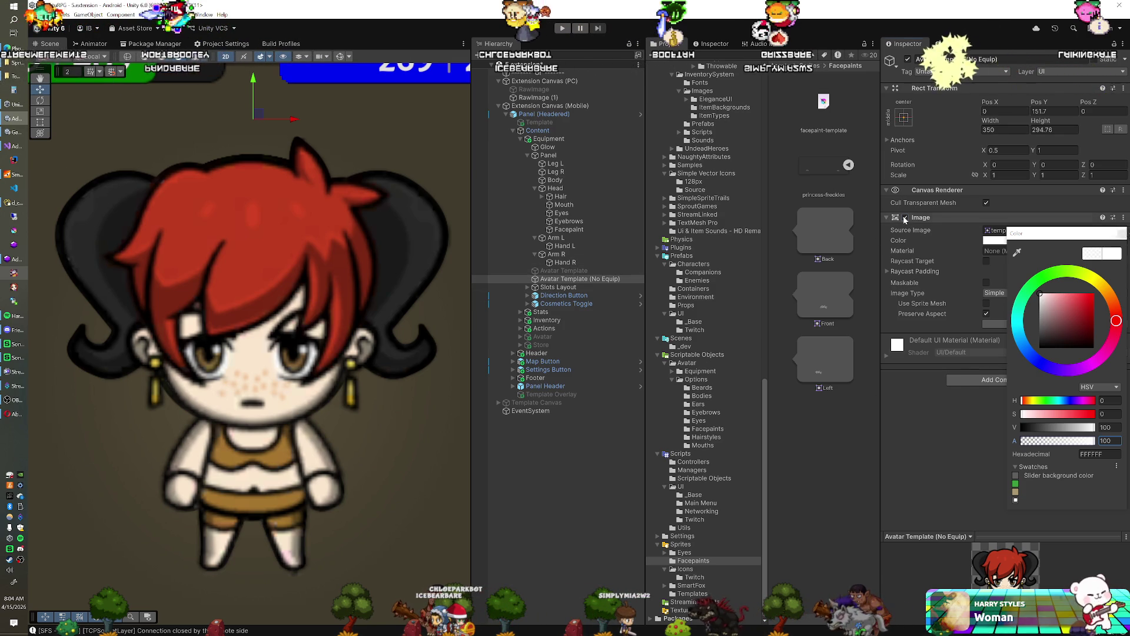
left_click(904, 218)
left_click(905, 217)
left_click(905, 217)
left_click(905, 217)
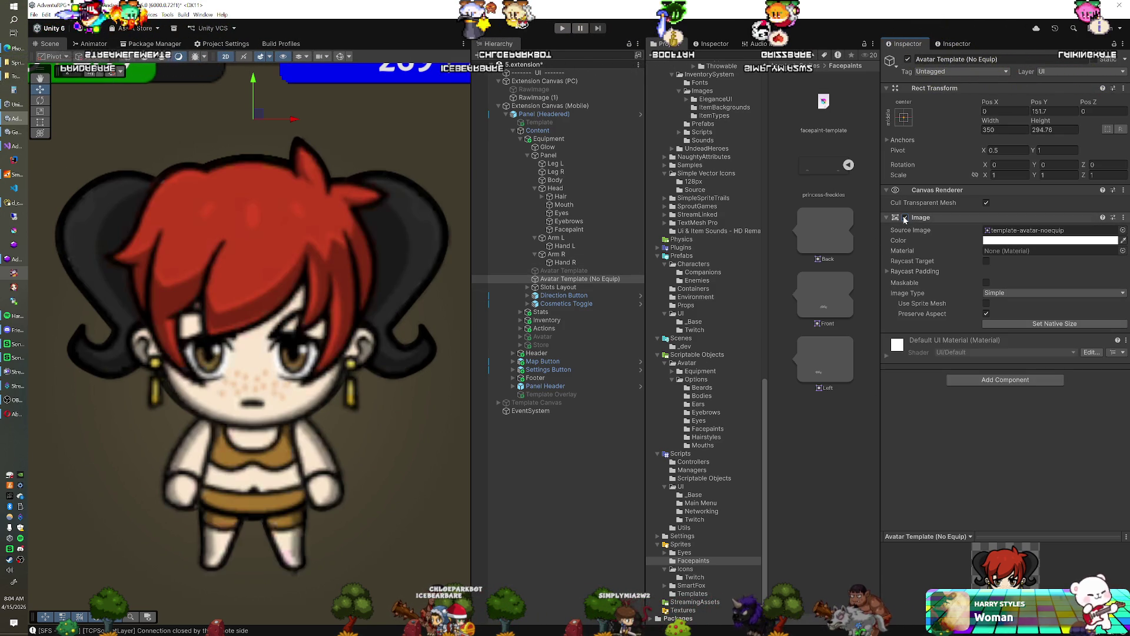
left_click(905, 217)
left_click(904, 217)
left_click(905, 217)
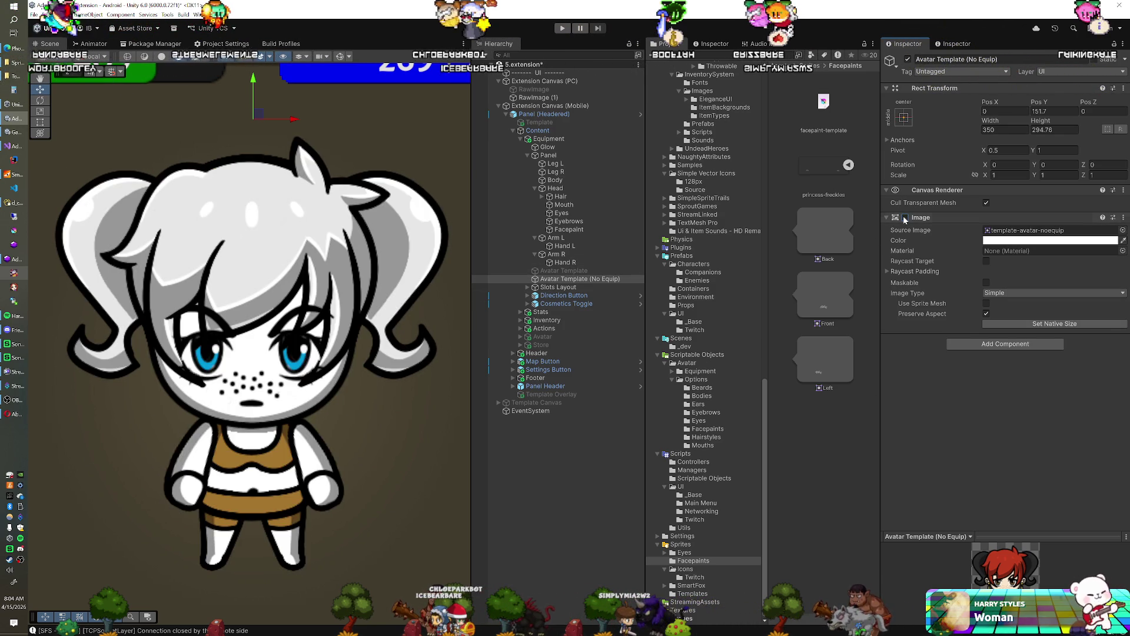
left_click(905, 218)
left_click(905, 217)
left_click(904, 217)
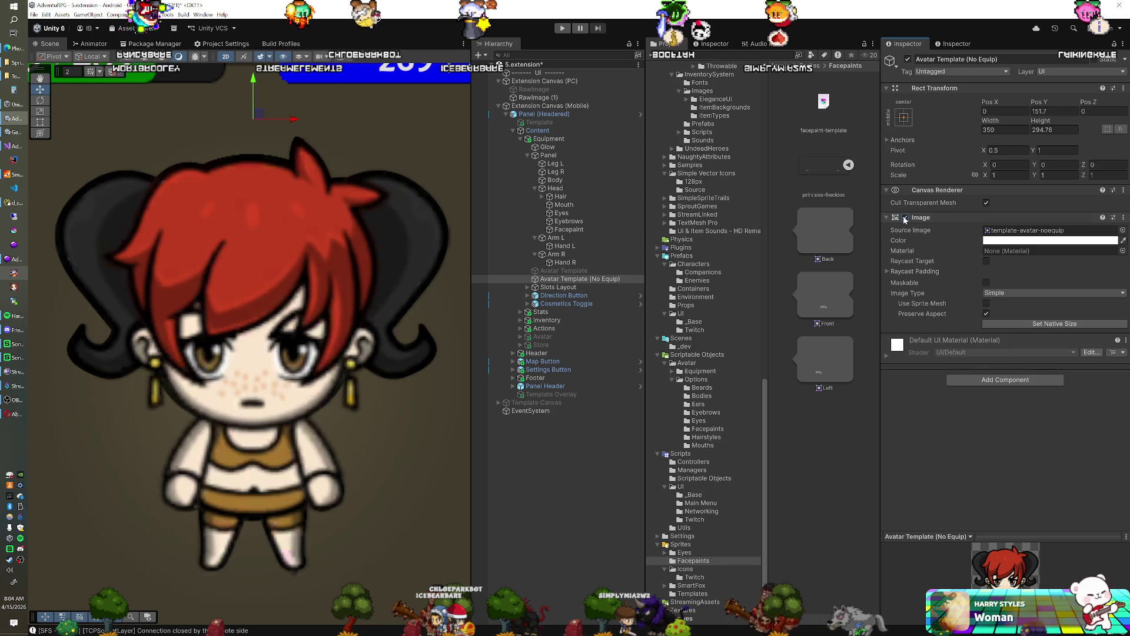
left_click(905, 218)
left_click(905, 217)
left_click(905, 217)
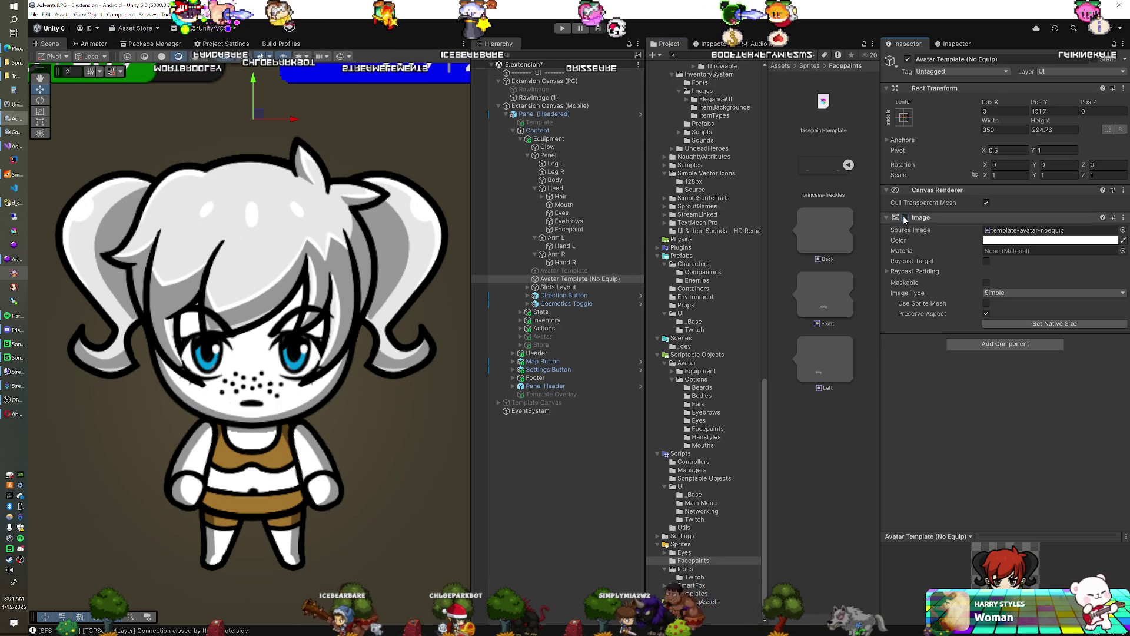
left_click(905, 217)
left_click(905, 217)
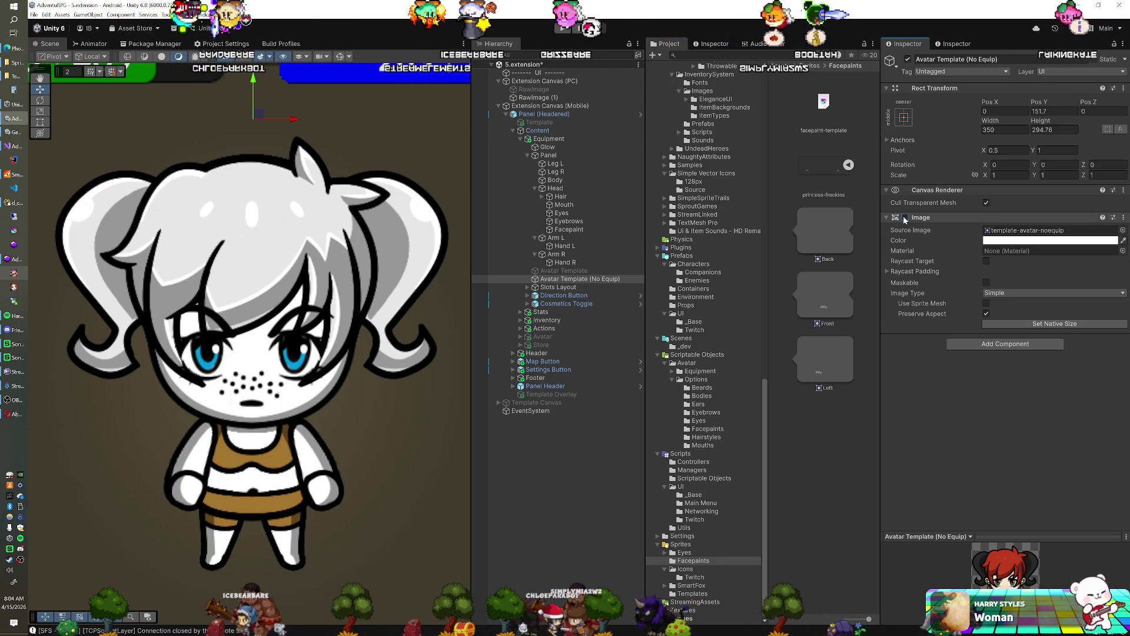
Zoom out to centre the equipment panel and leave the No Equip template's Image unchecked.
scroll(345, 291, "down", 5)
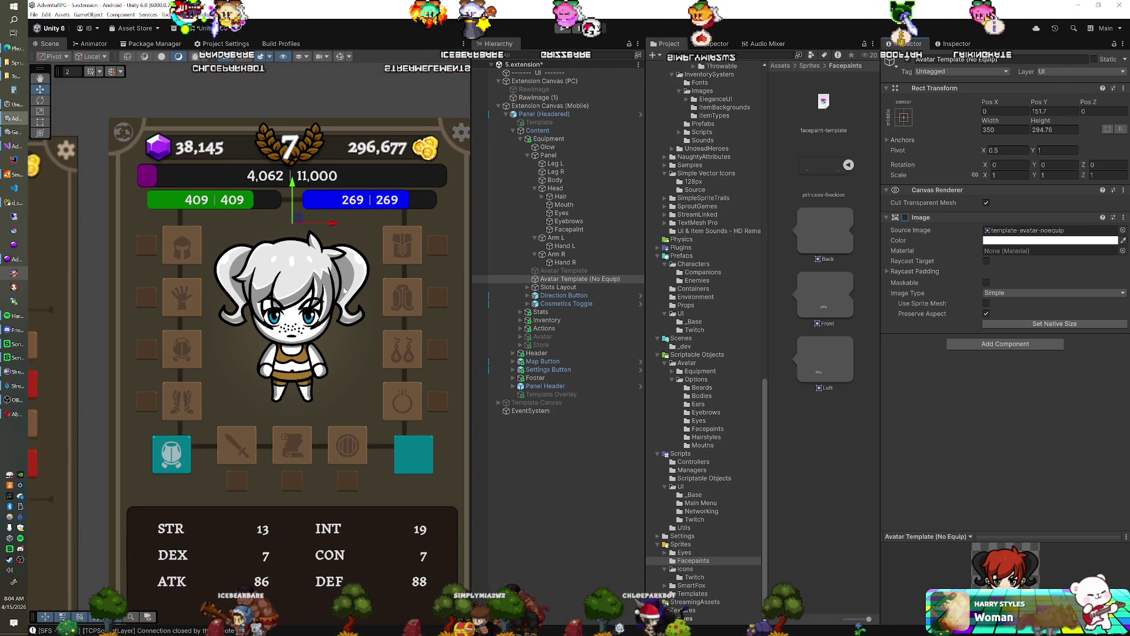
left_click_drag(345, 291, 336, 321)
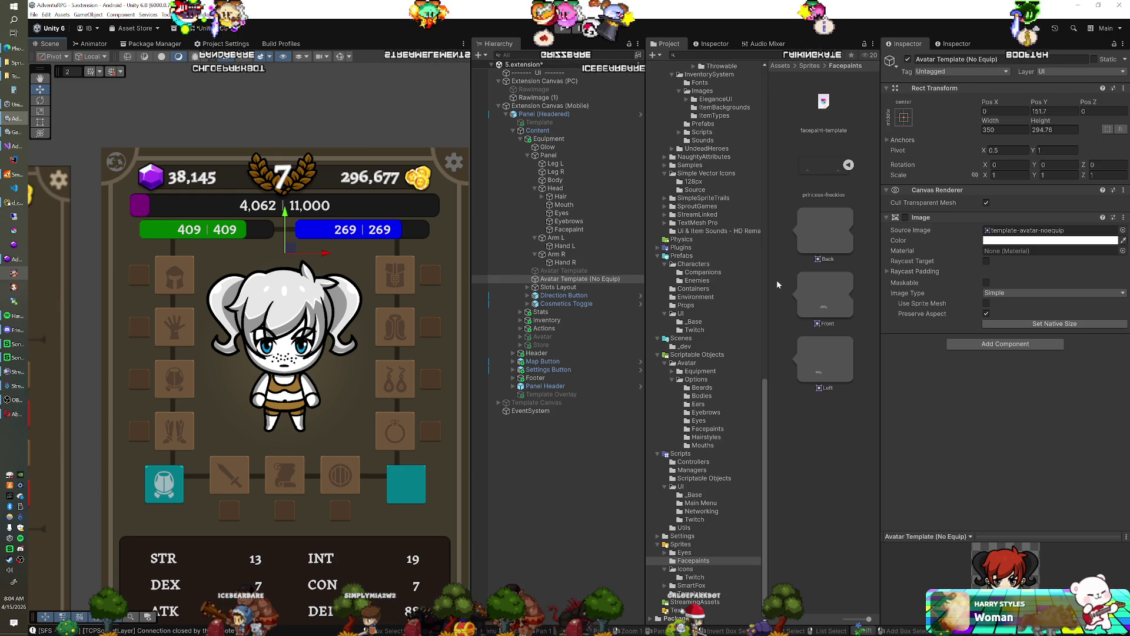
left_click(905, 217)
left_click(905, 218)
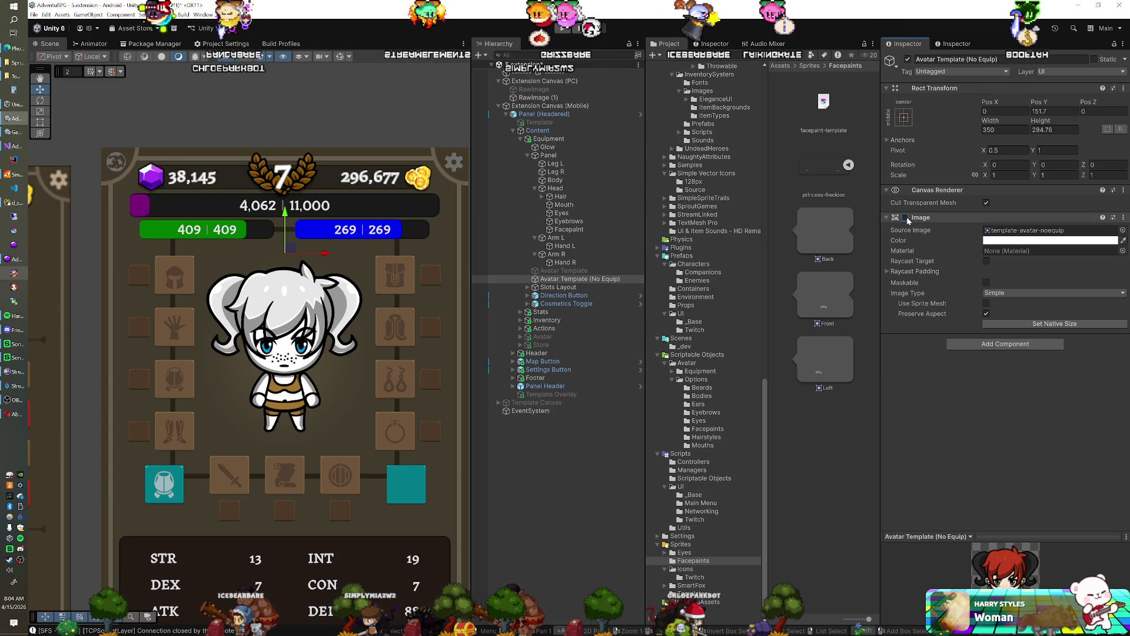
left_click(906, 217)
left_click(906, 217)
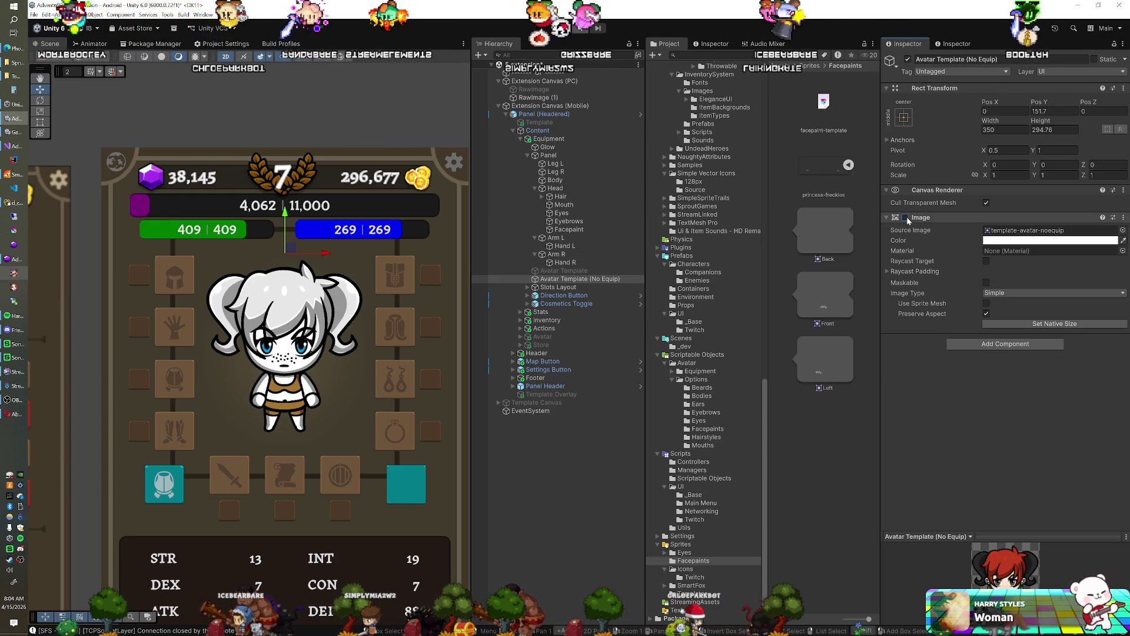
left_click(906, 216)
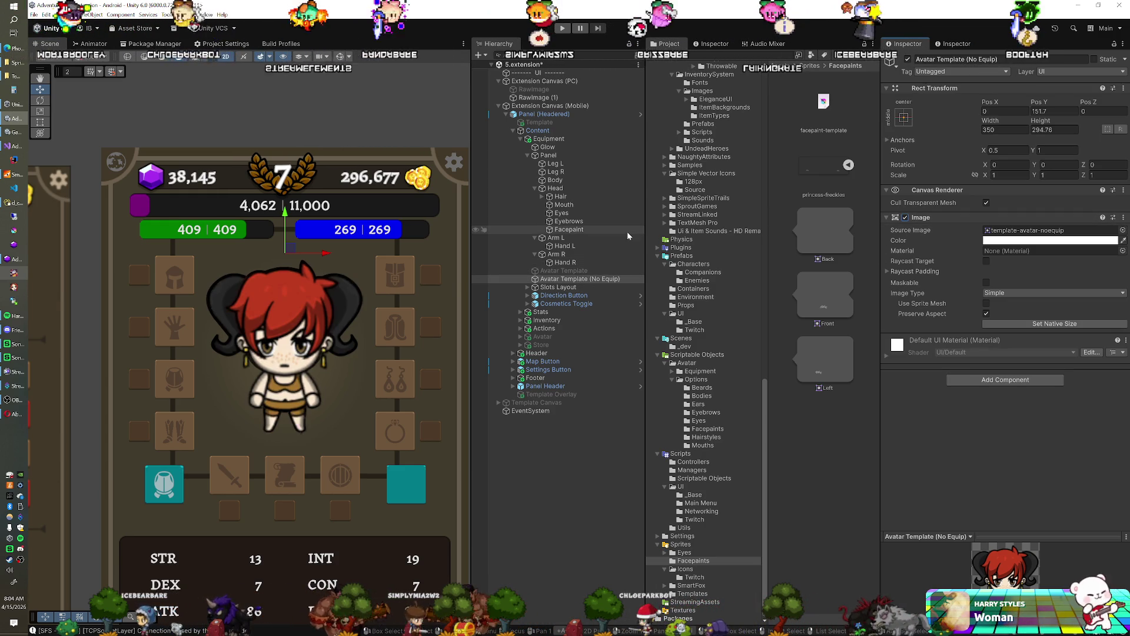
left_click(584, 229)
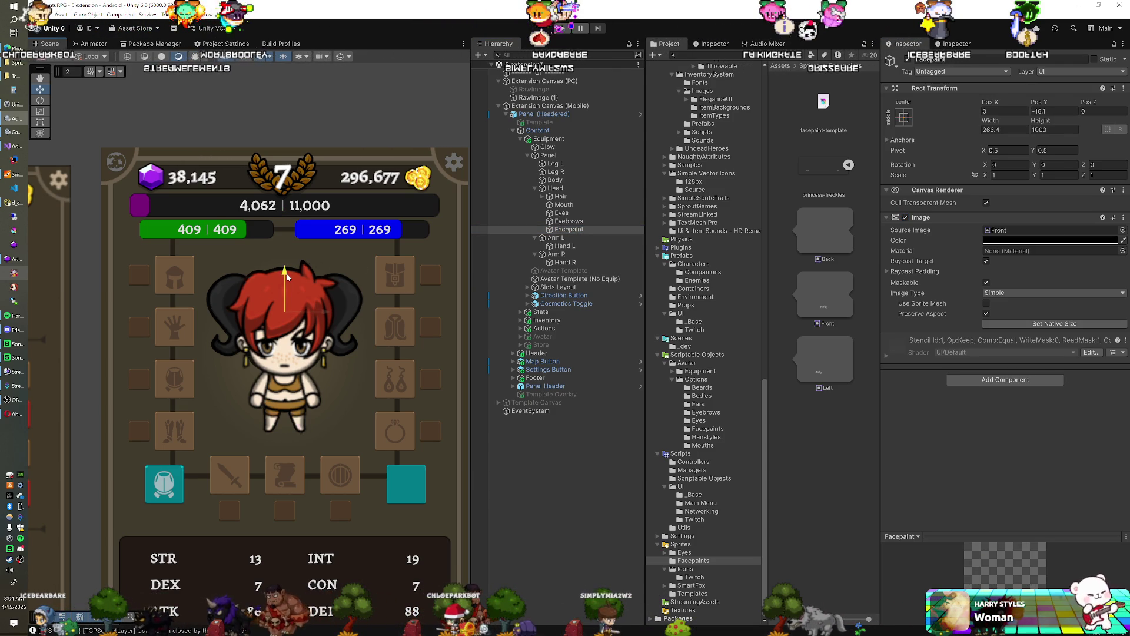
left_click(596, 279)
left_click(907, 216)
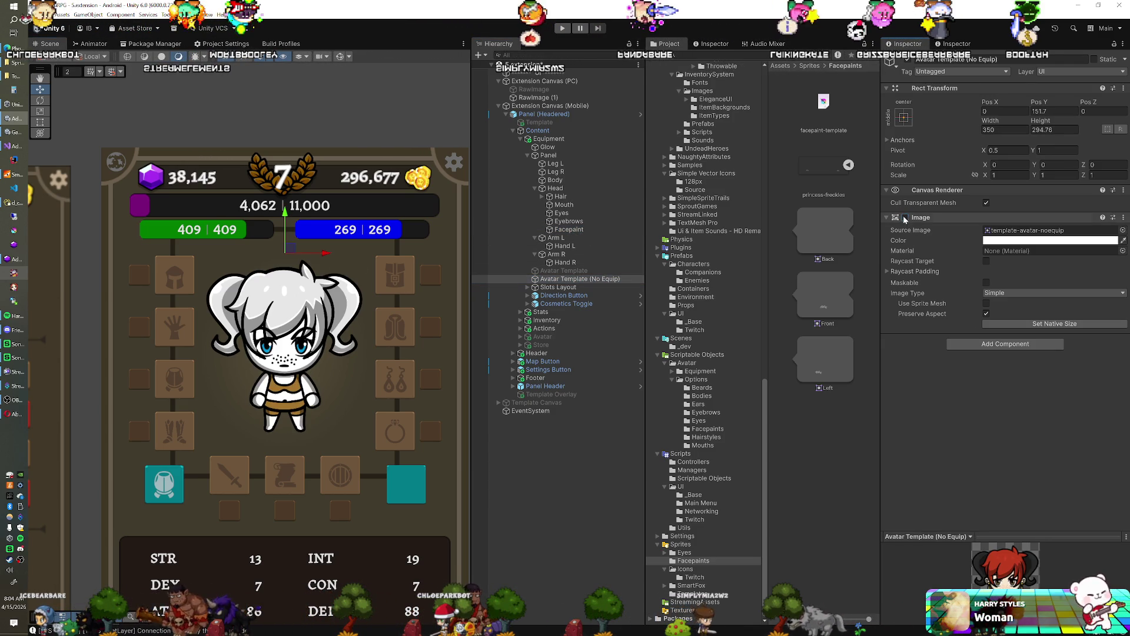
Search the Project window and open the two Facepaints folders.
scroll(705, 315, "up", 5)
scroll(705, 315, "up", 15)
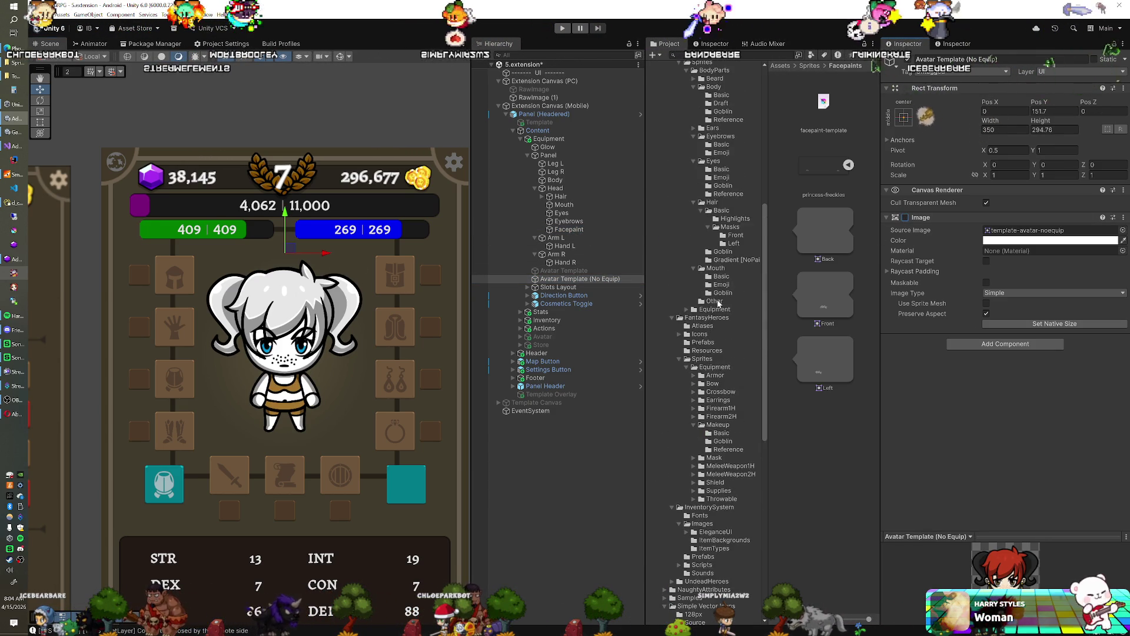
scroll(719, 302, "up", 1)
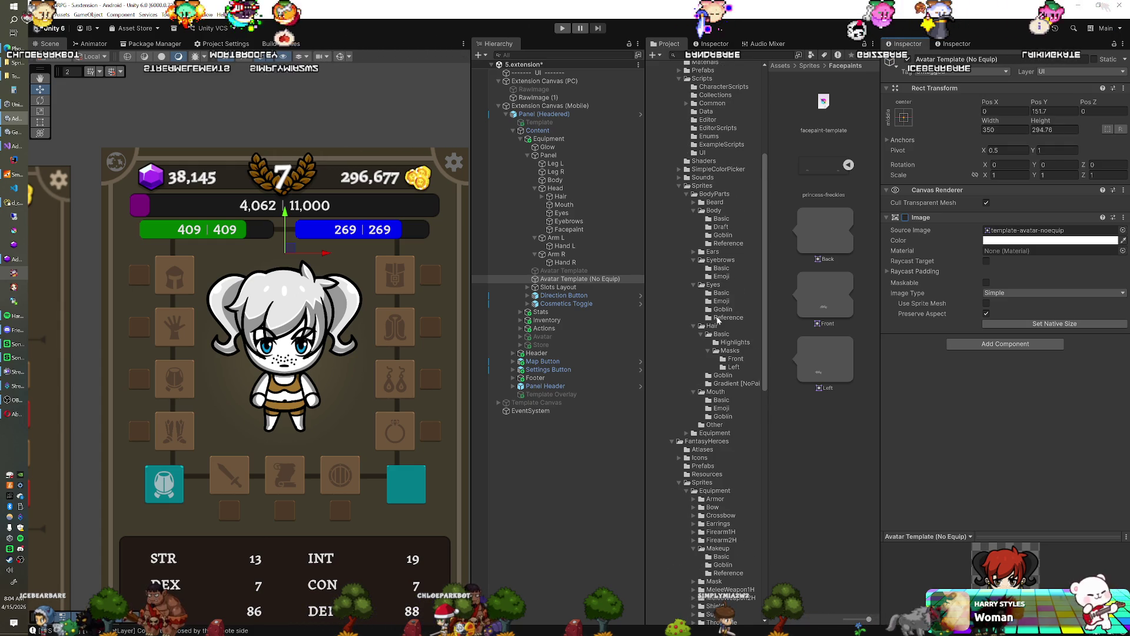
scroll(719, 414, "up", 4)
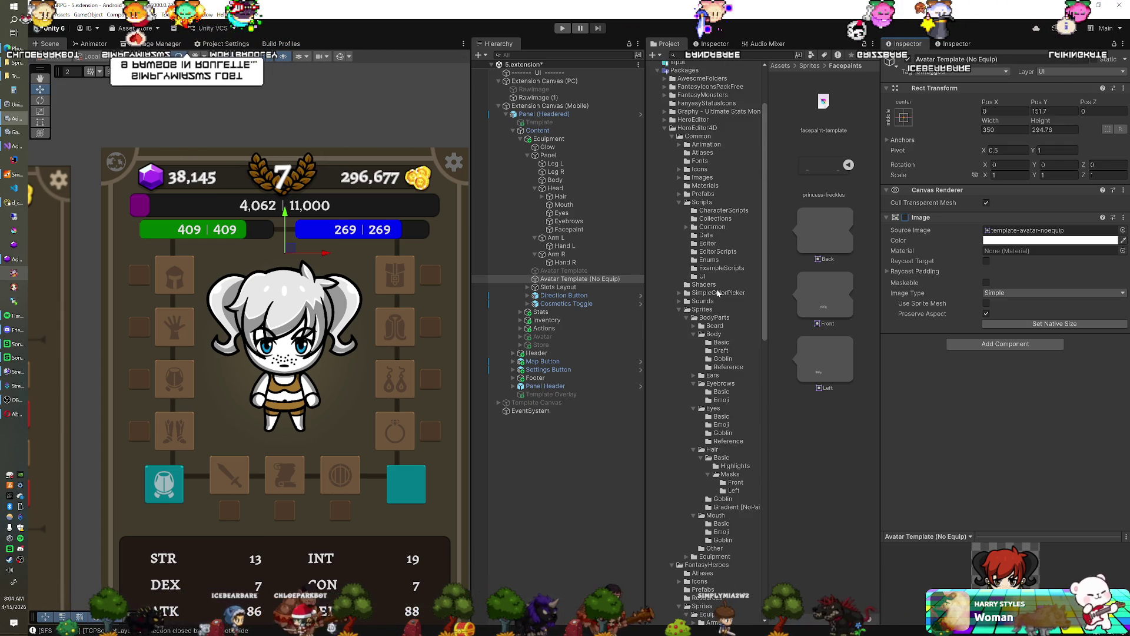
scroll(718, 292, "down", 2)
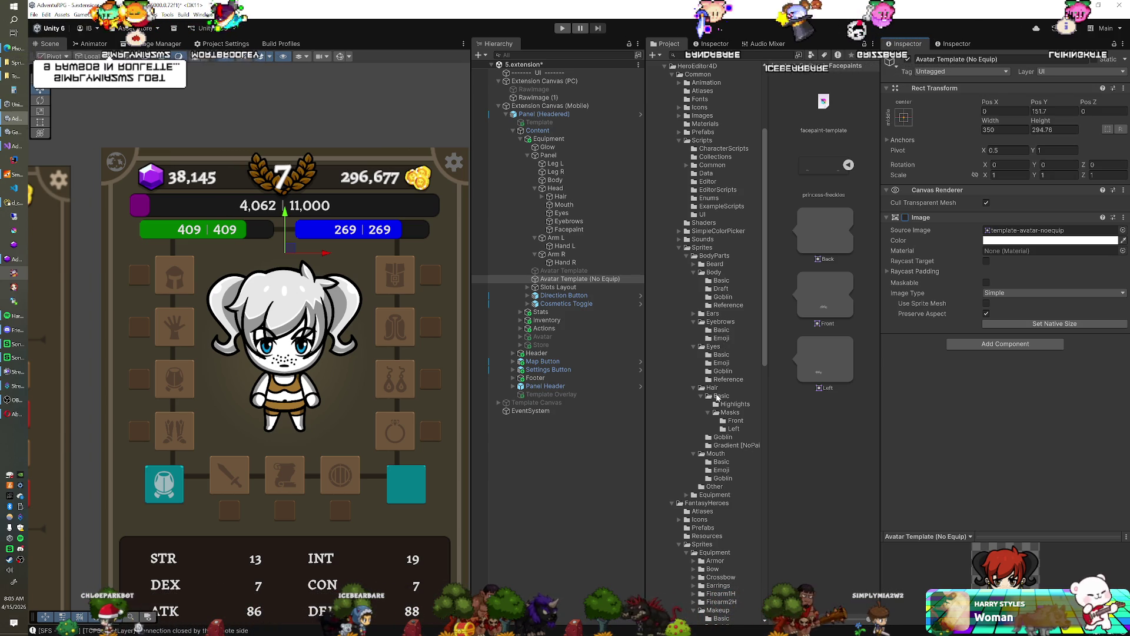
scroll(718, 431, "down", 1)
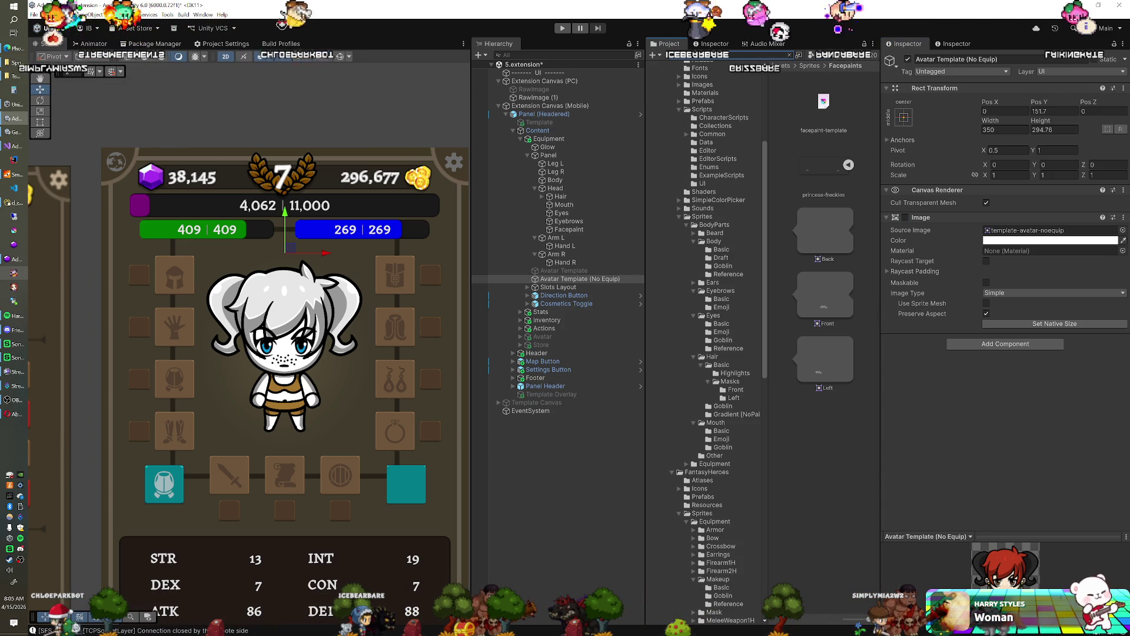
scroll(707, 341, "down", 15)
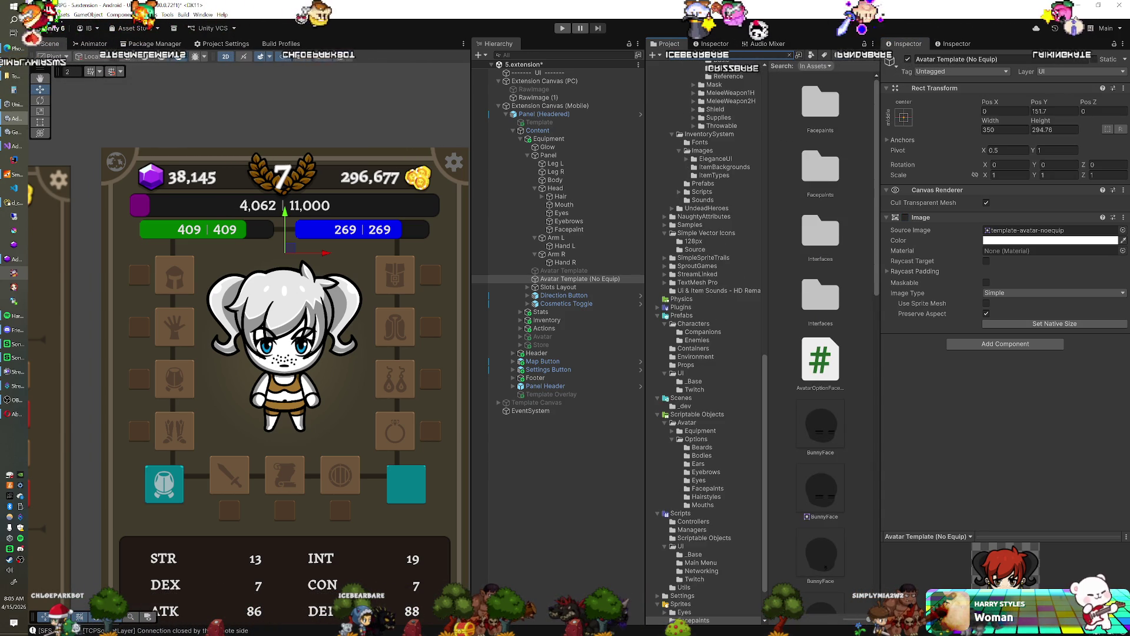
left_click(819, 102)
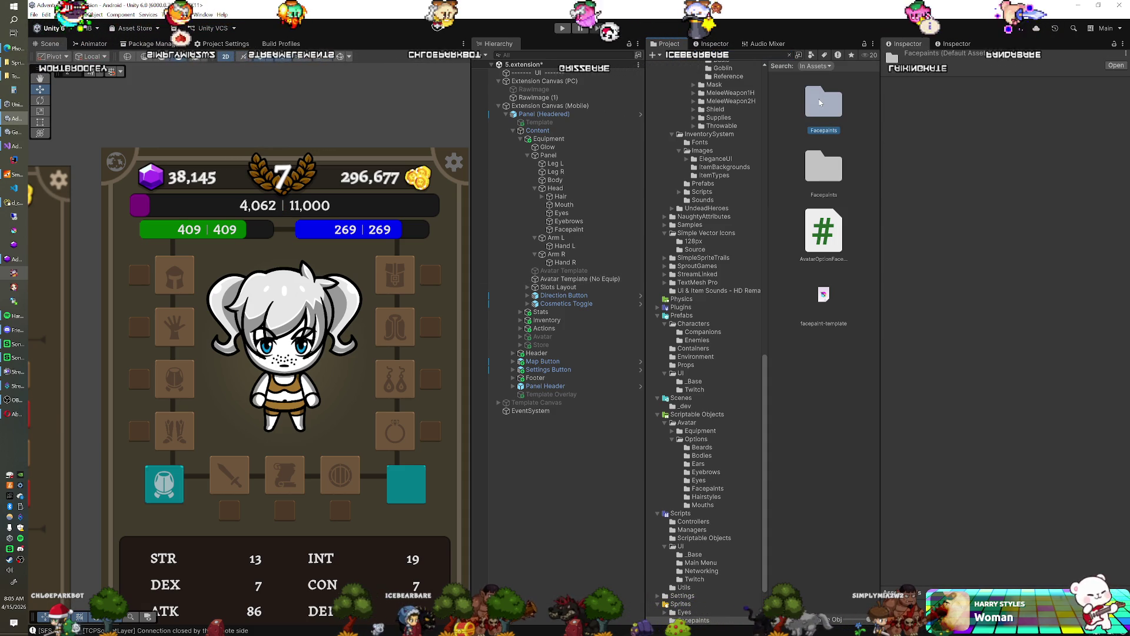
left_click(816, 160)
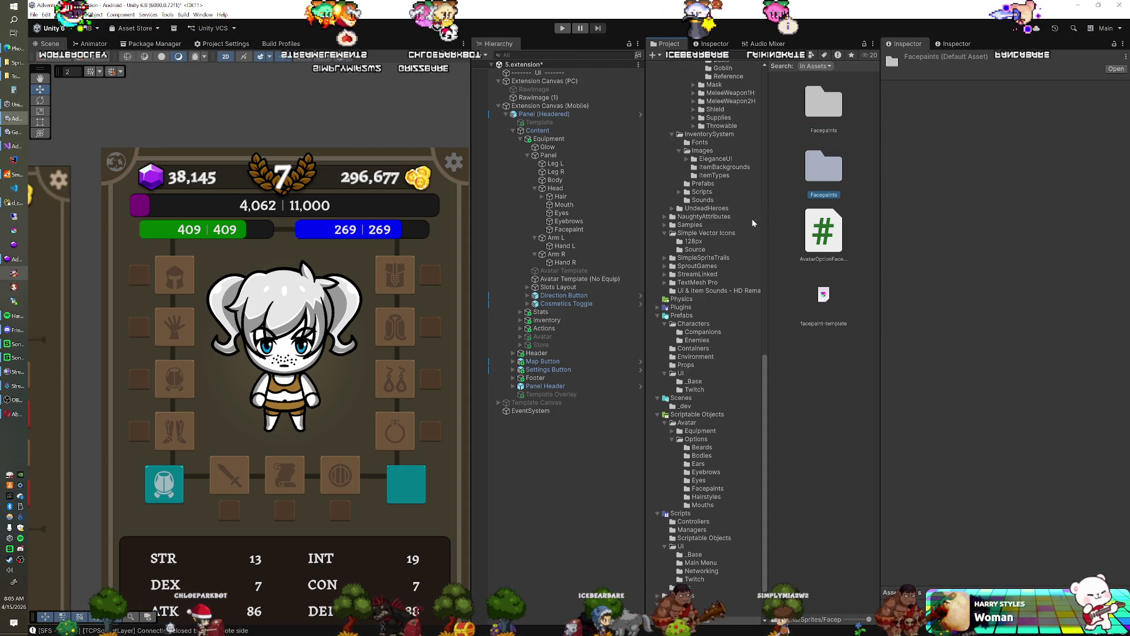
Scroll through the facepaint sprite previews, then select the avatar's Facepaint layer.
scroll(709, 226, "up", 10)
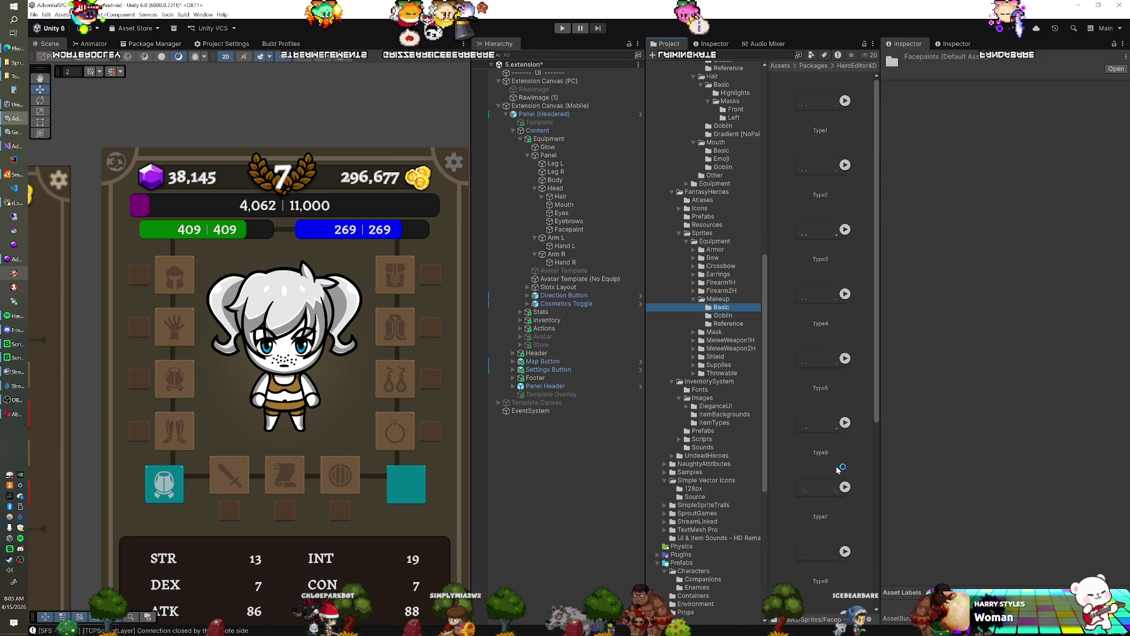
scroll(824, 468, "down", 5)
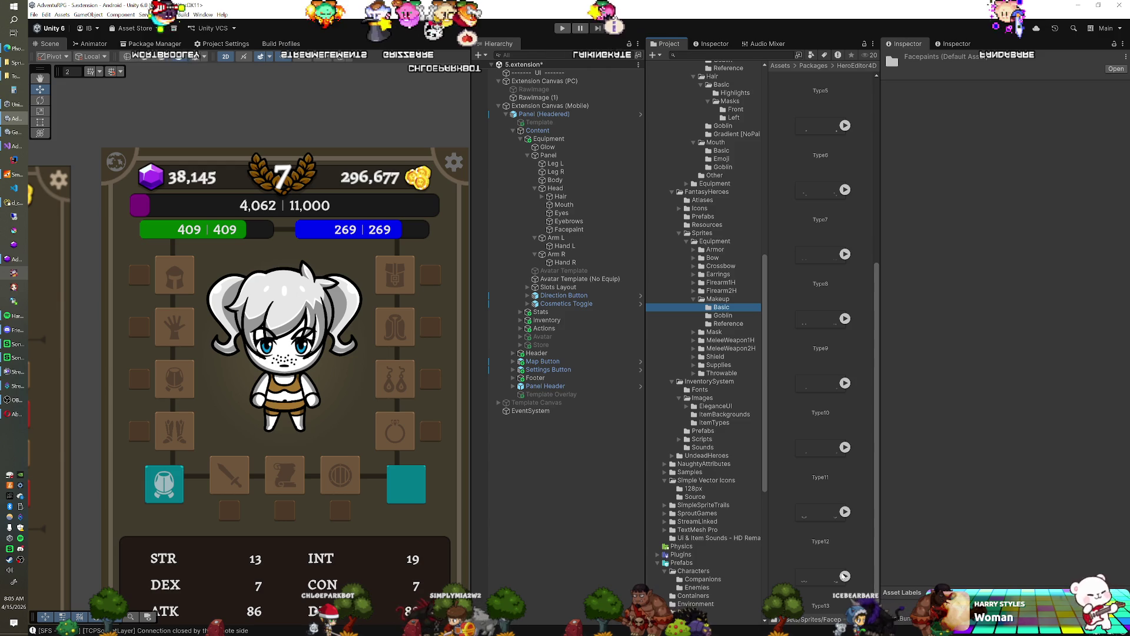
scroll(831, 536, "down", 3)
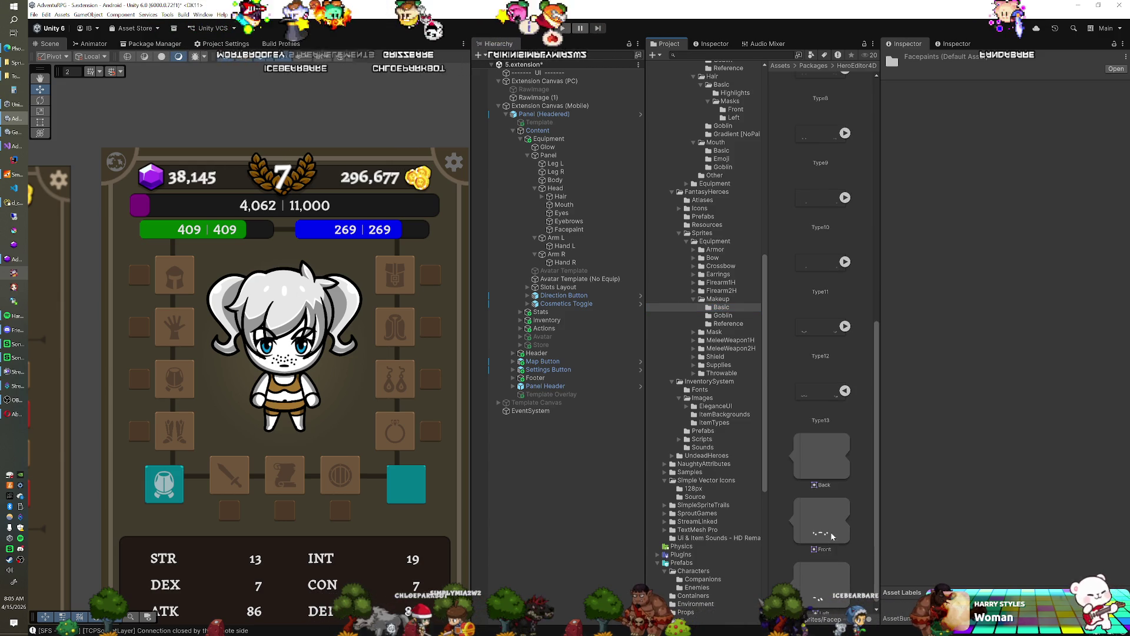
scroll(832, 535, "down", 1)
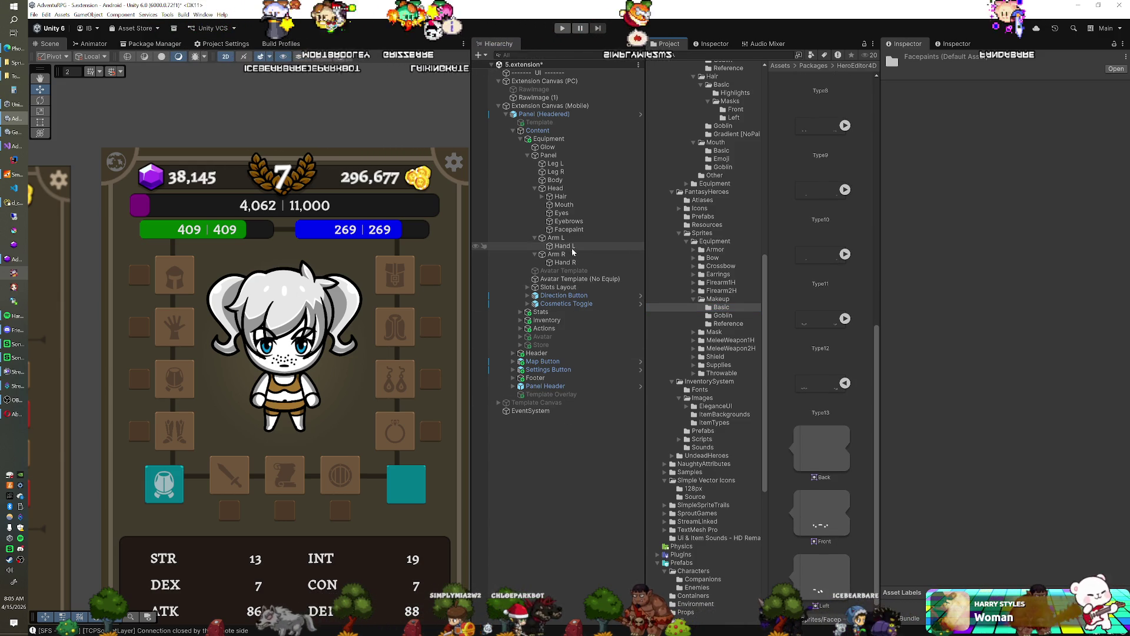
left_click(569, 229)
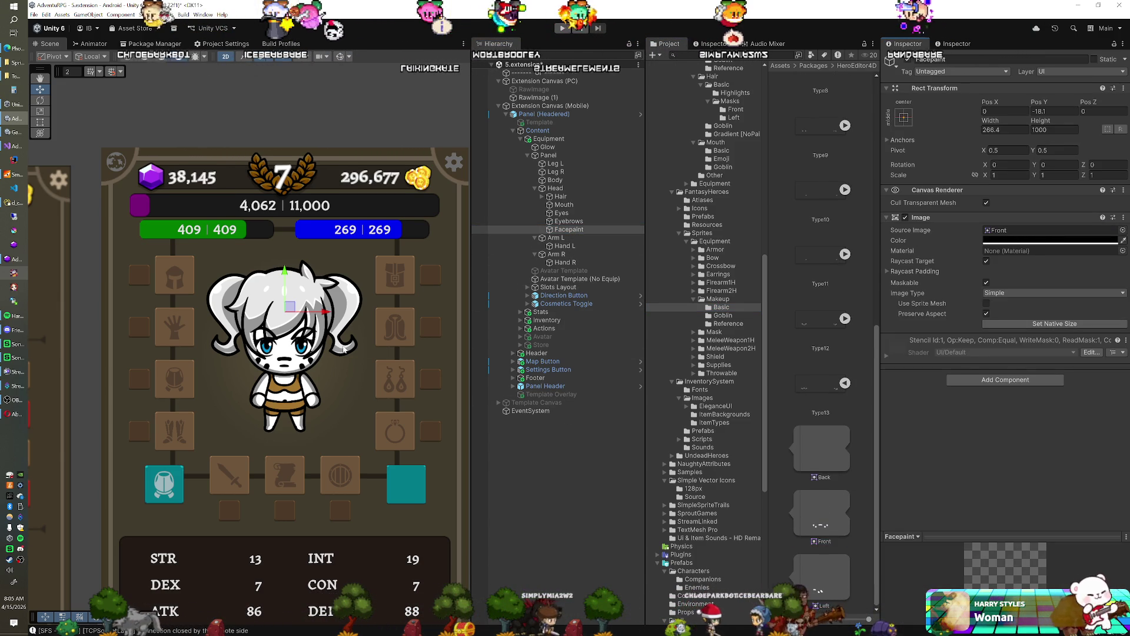
Move the facepaint slightly down and set its Image colour to white.
scroll(345, 348, "up", 1)
left_click_drag(281, 280, 276, 271)
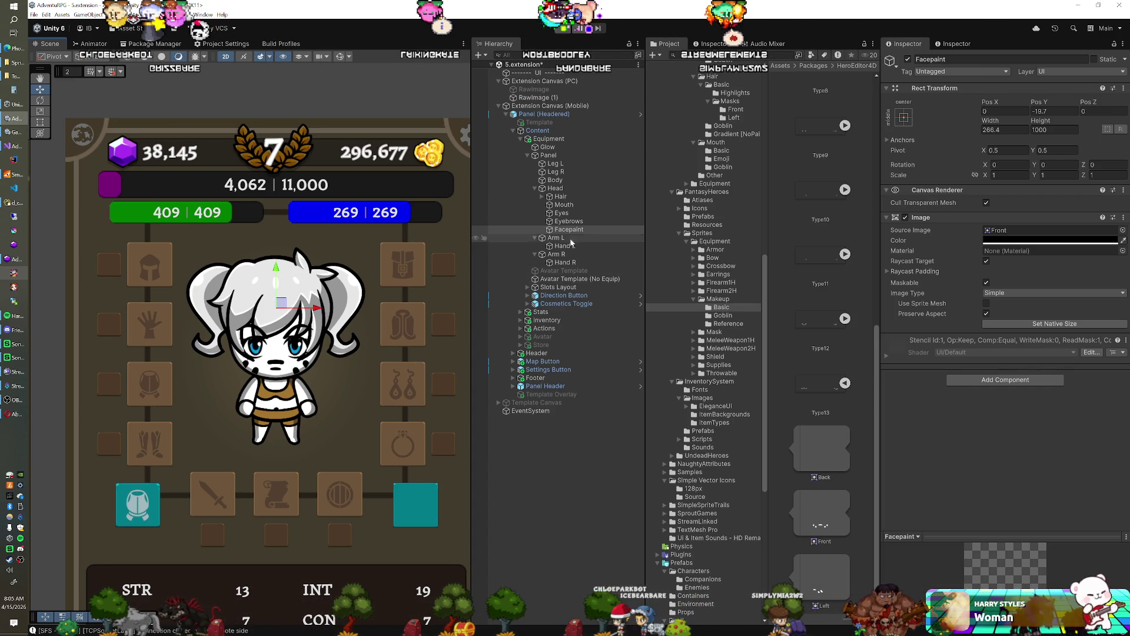
left_click(1036, 240)
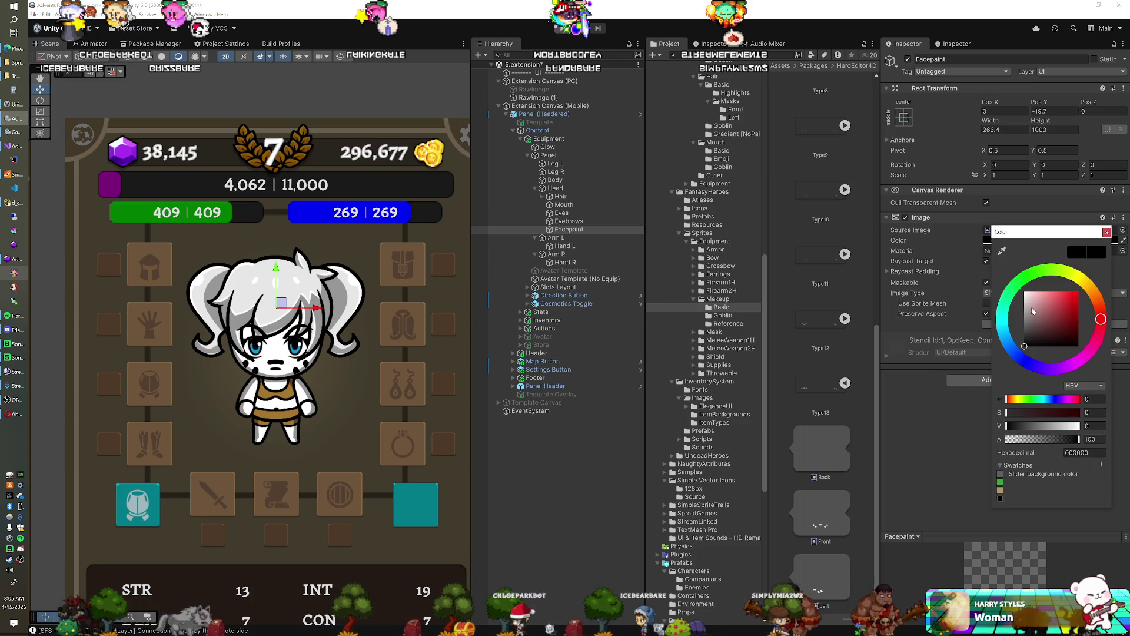
left_click(907, 404)
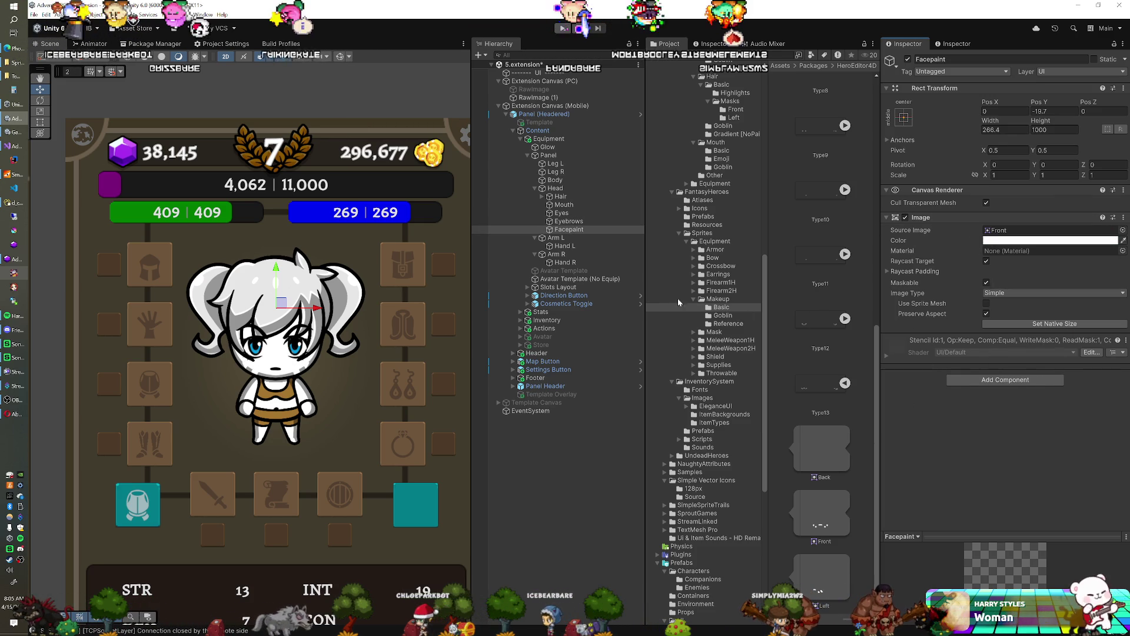
Enable the No Equip template's Image with colour alpha 51, then reselect Facepaint.
left_click(577, 279)
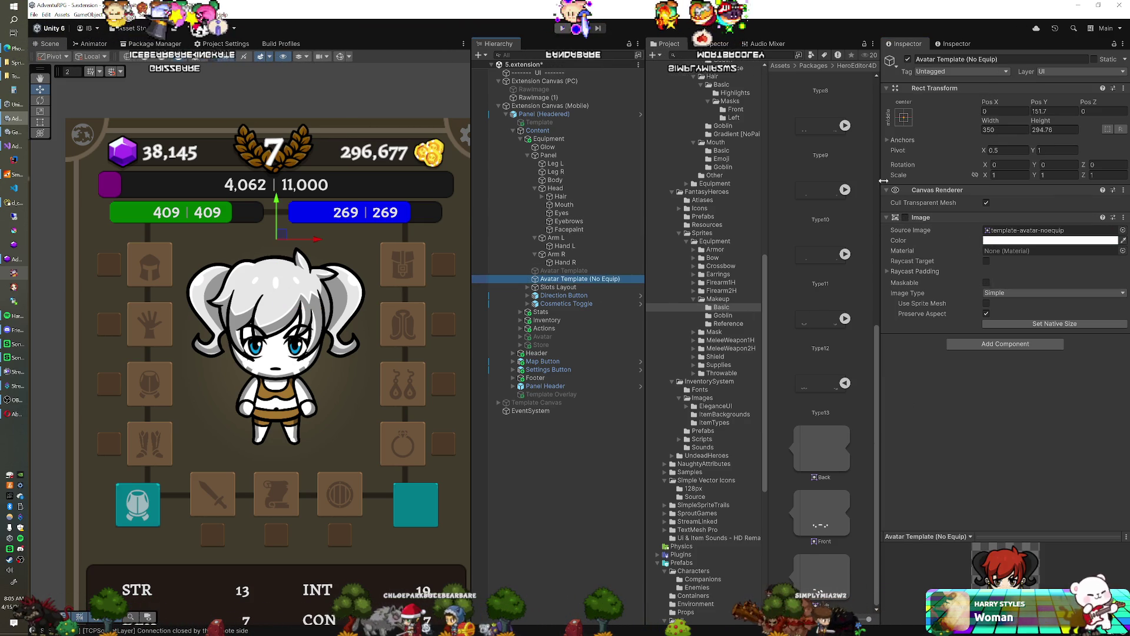
left_click(1048, 240)
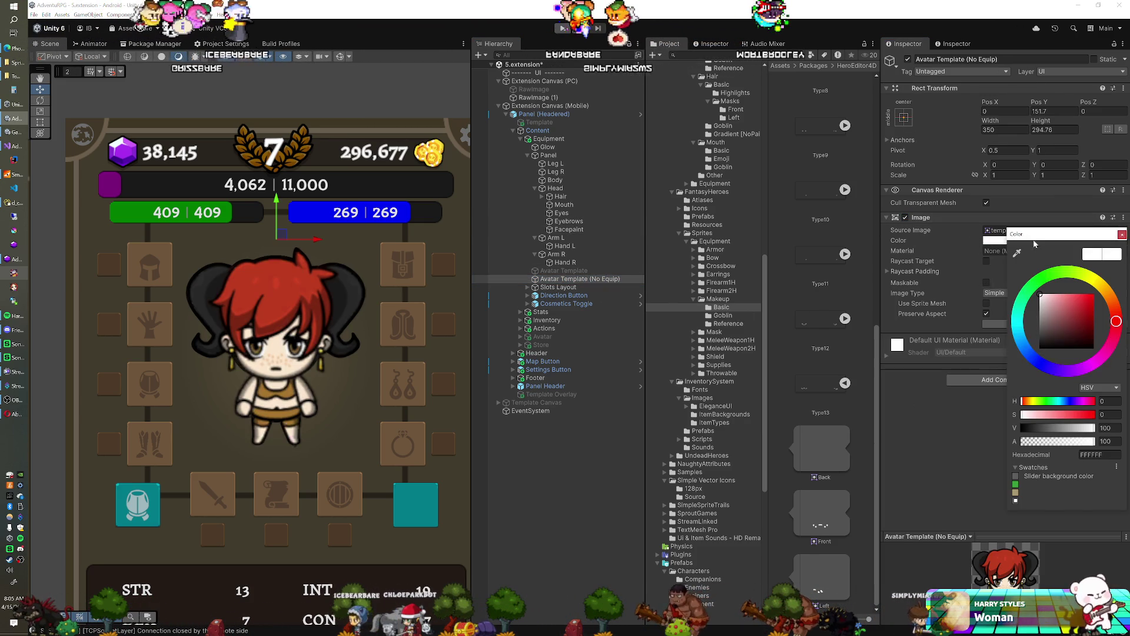
left_click(1059, 442)
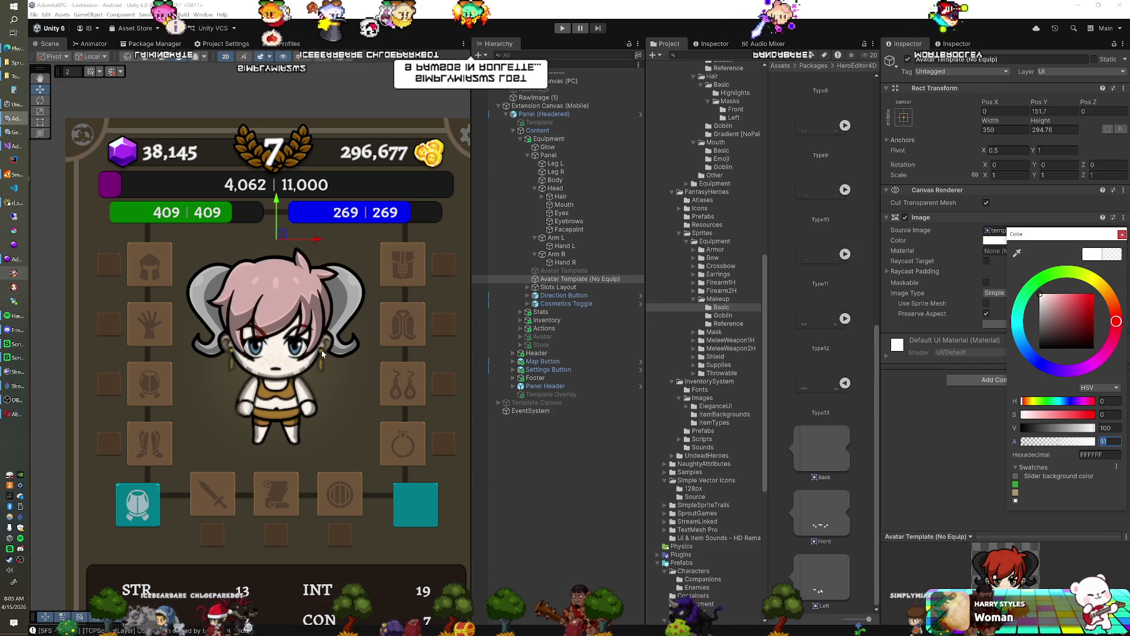
left_click(575, 229)
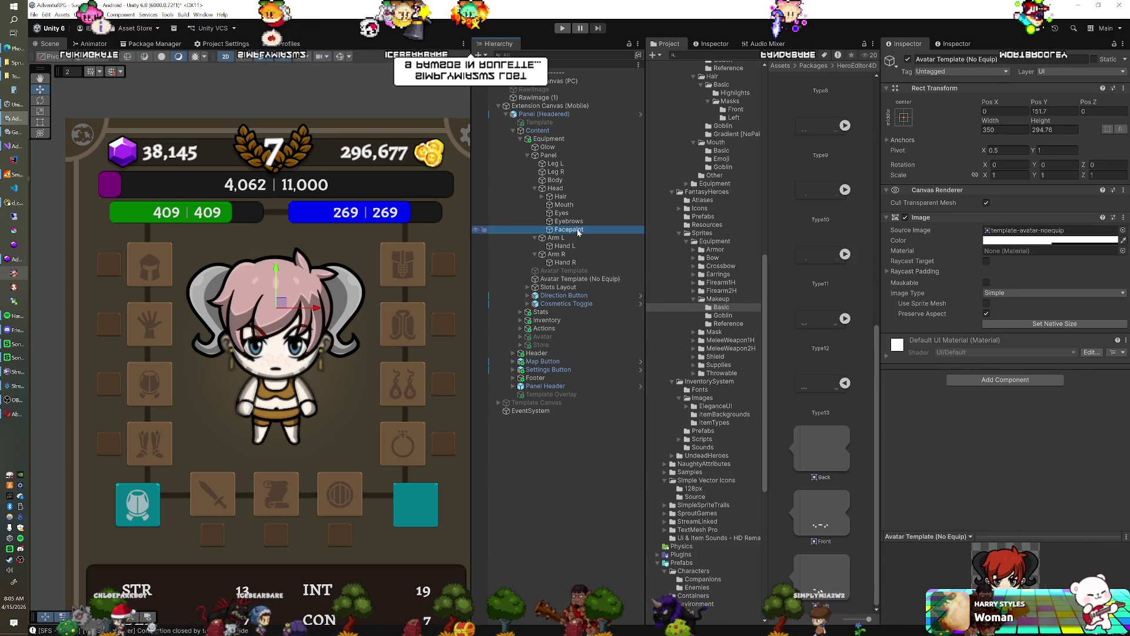
scroll(708, 387, "down", 10)
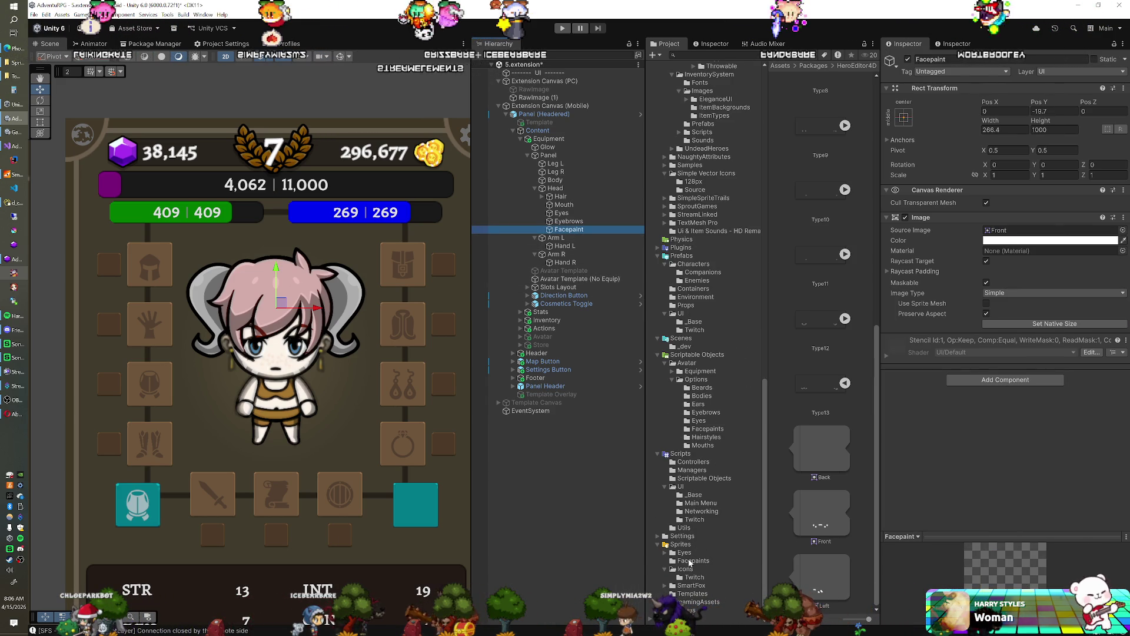
Duplicate the Facepaint layer with Ctrl+D and rename the copy Ear L.
left_click(691, 560)
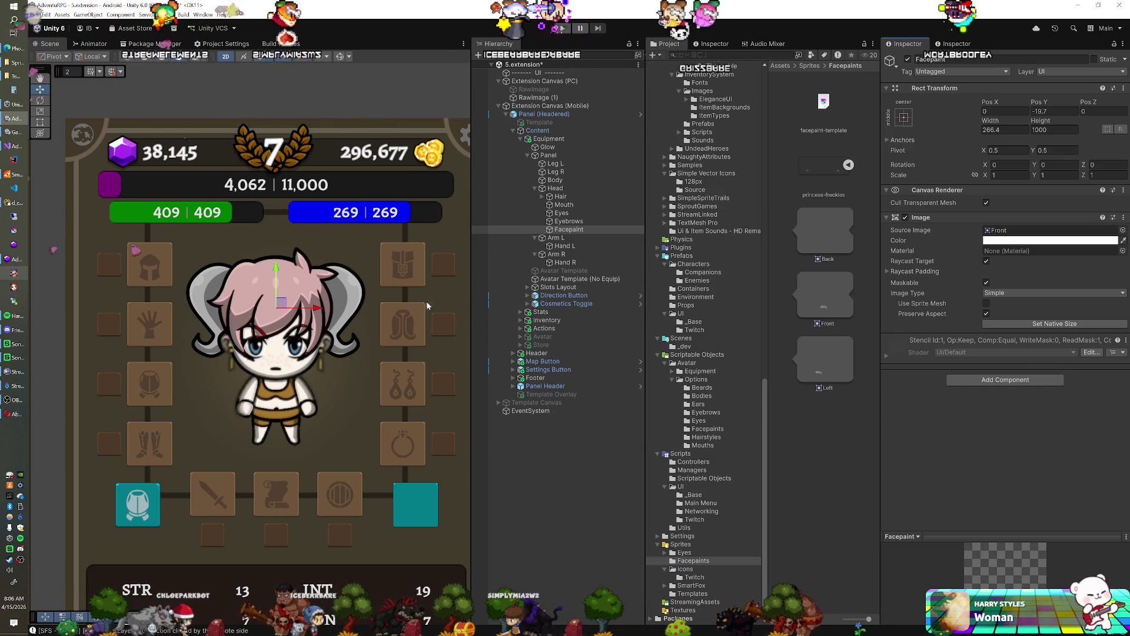
left_click(564, 229)
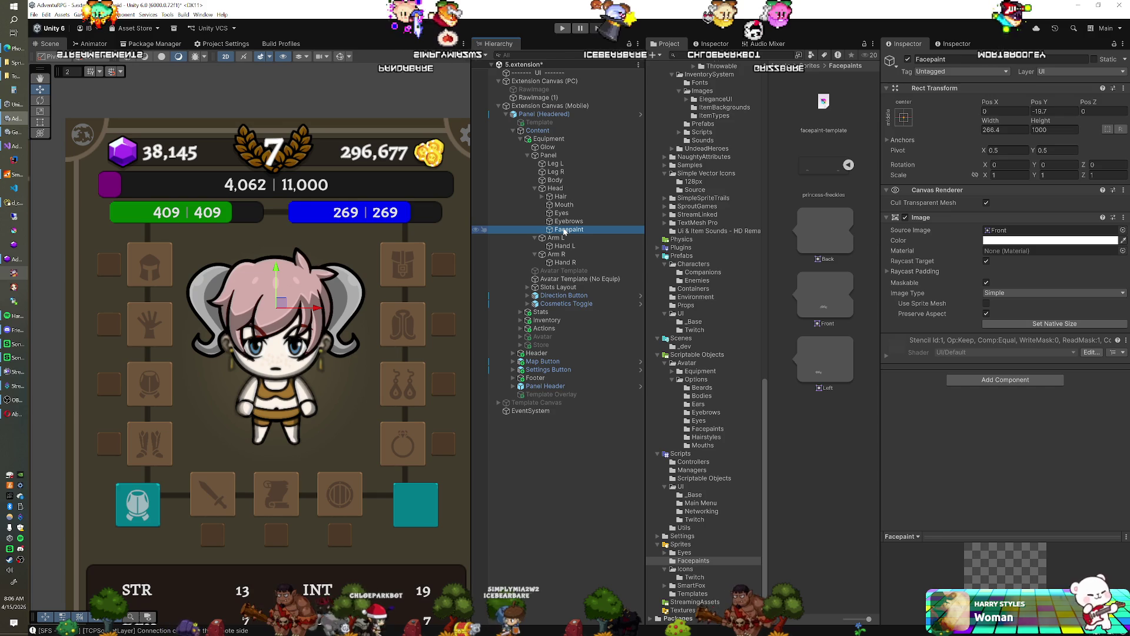
key("ctrl+d")
key("F2")
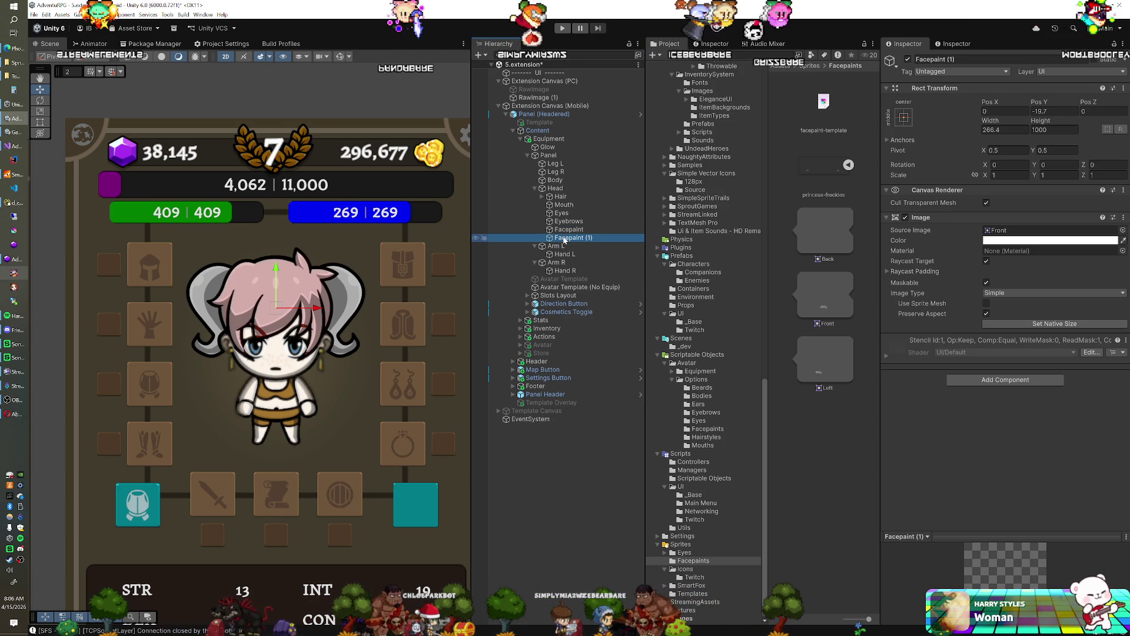
type("Ear")
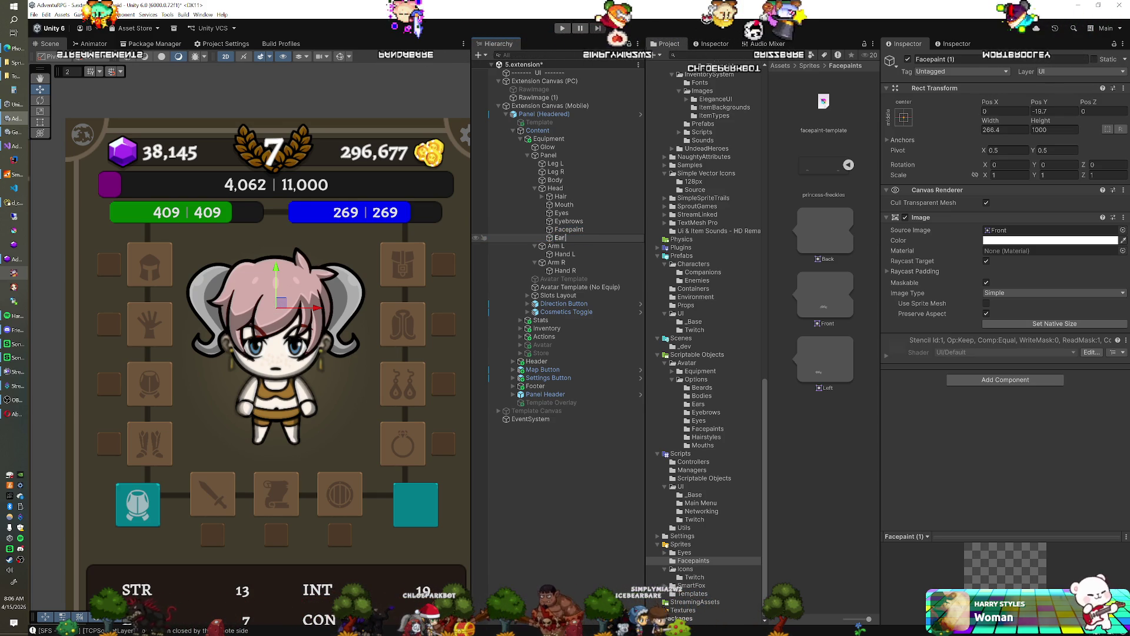
type(" L")
key("Return")
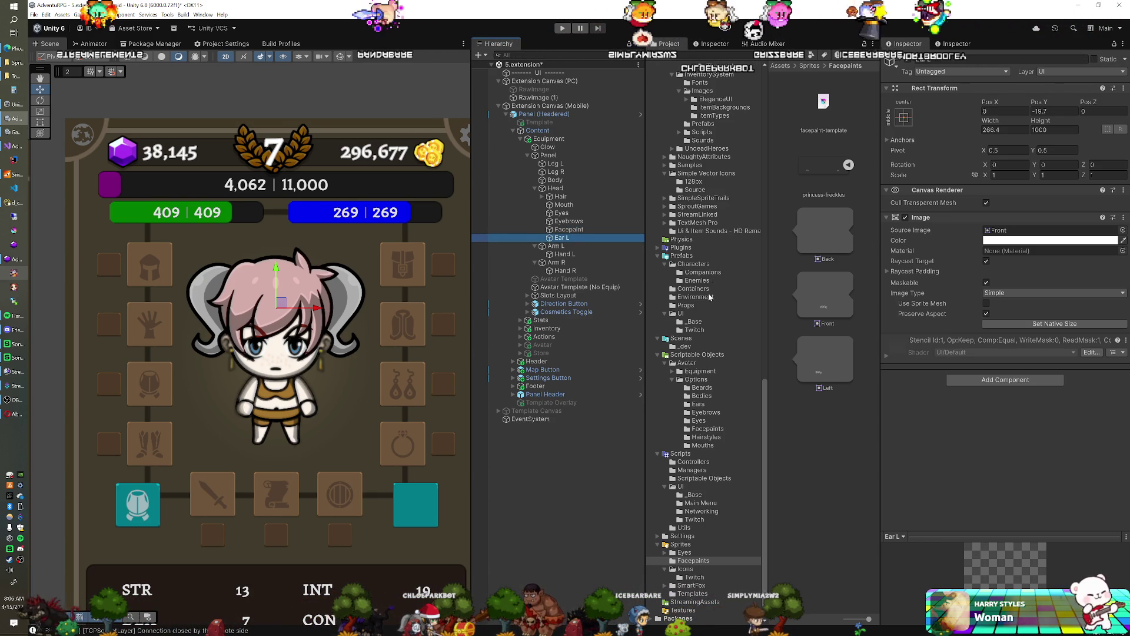
Open the Sprites/BodyParts/Ears/Basic folder in the Project window.
scroll(677, 259, "up", 10)
scroll(702, 278, "up", 1)
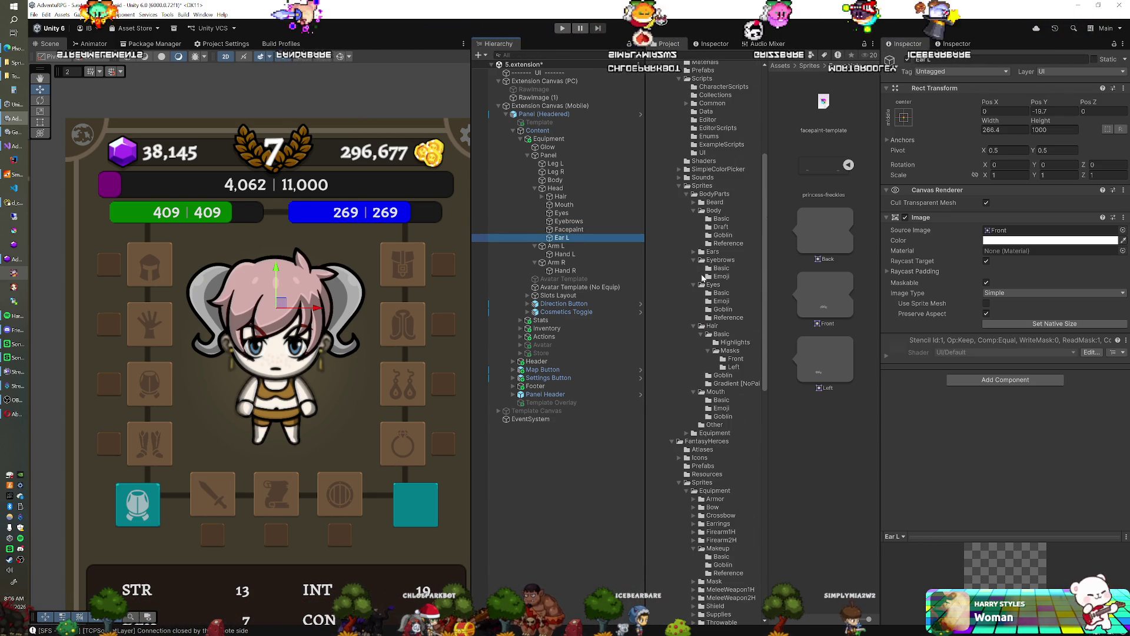
left_click(694, 251)
left_click(721, 259)
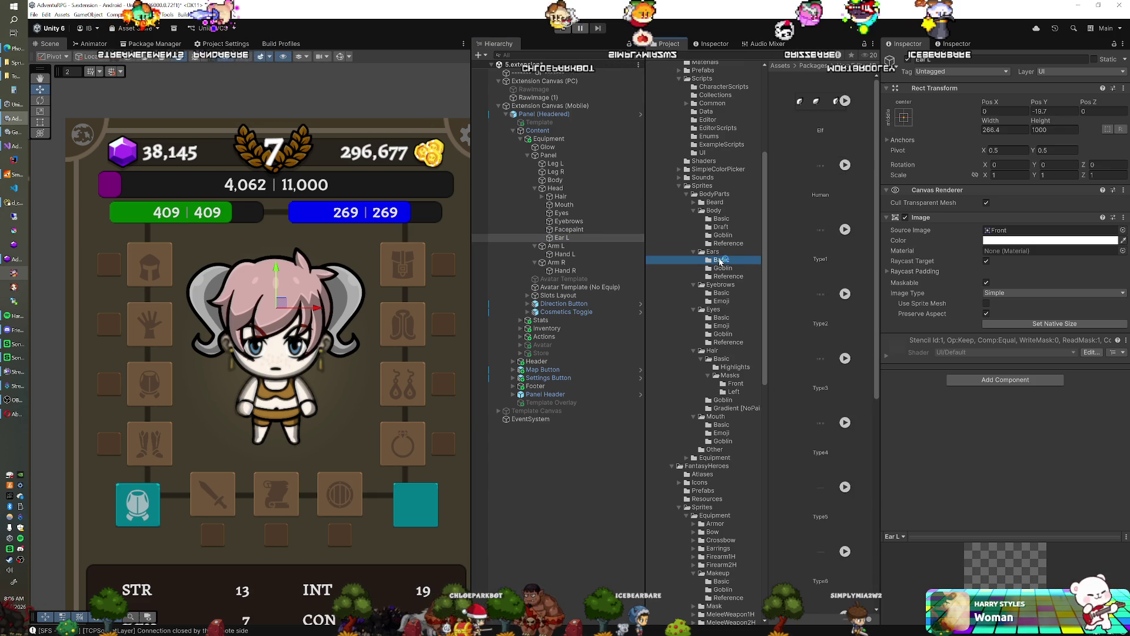
left_click(17, 201)
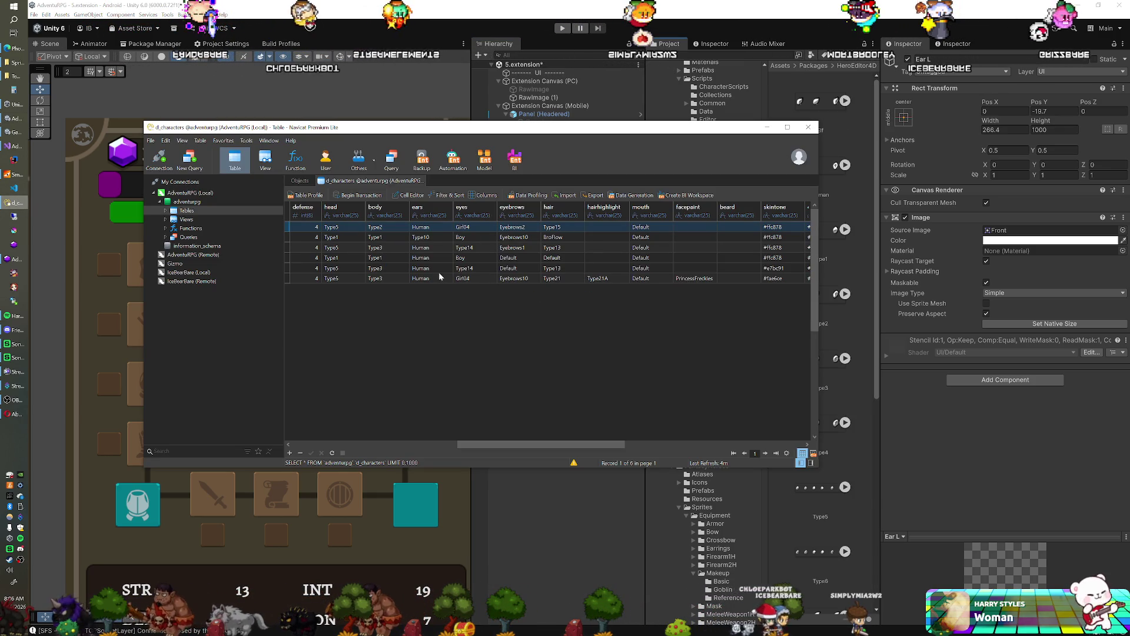
left_click(837, 183)
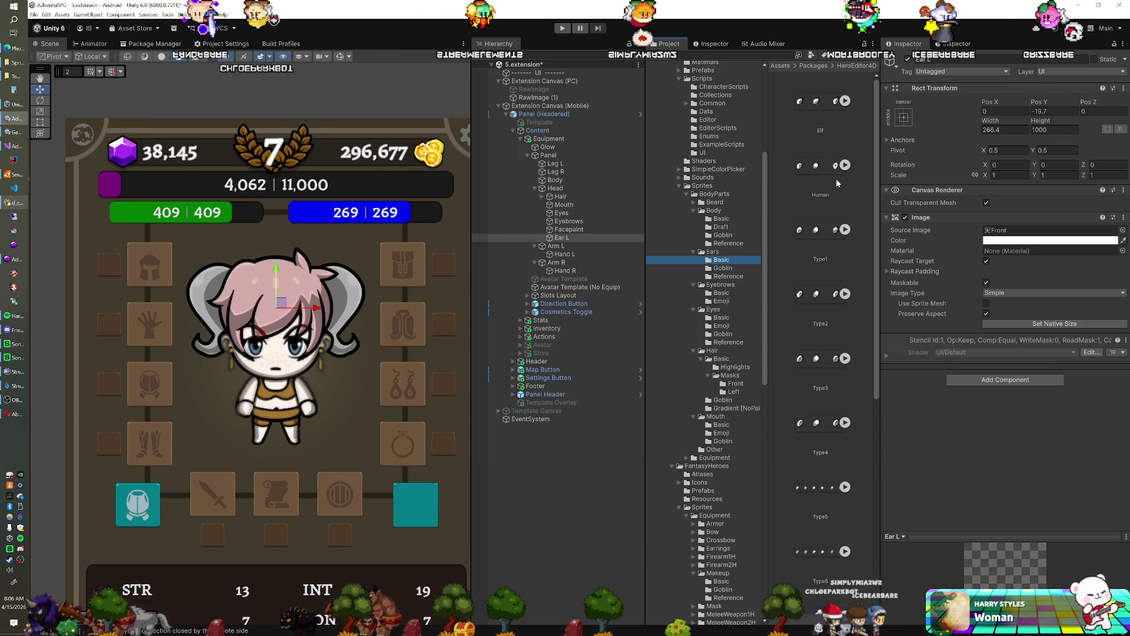
Give Ear L the Human FrontLeft sprite, narrow it to width 67.7, and place it beside the head.
left_click(845, 165)
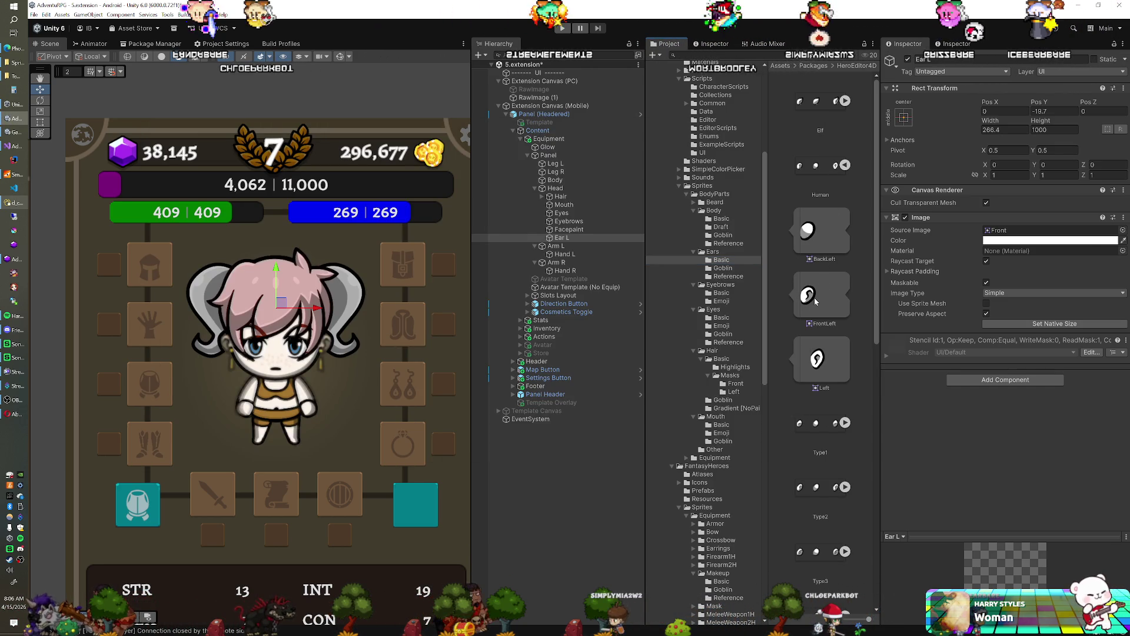
left_click_drag(1006, 234, 1004, 230)
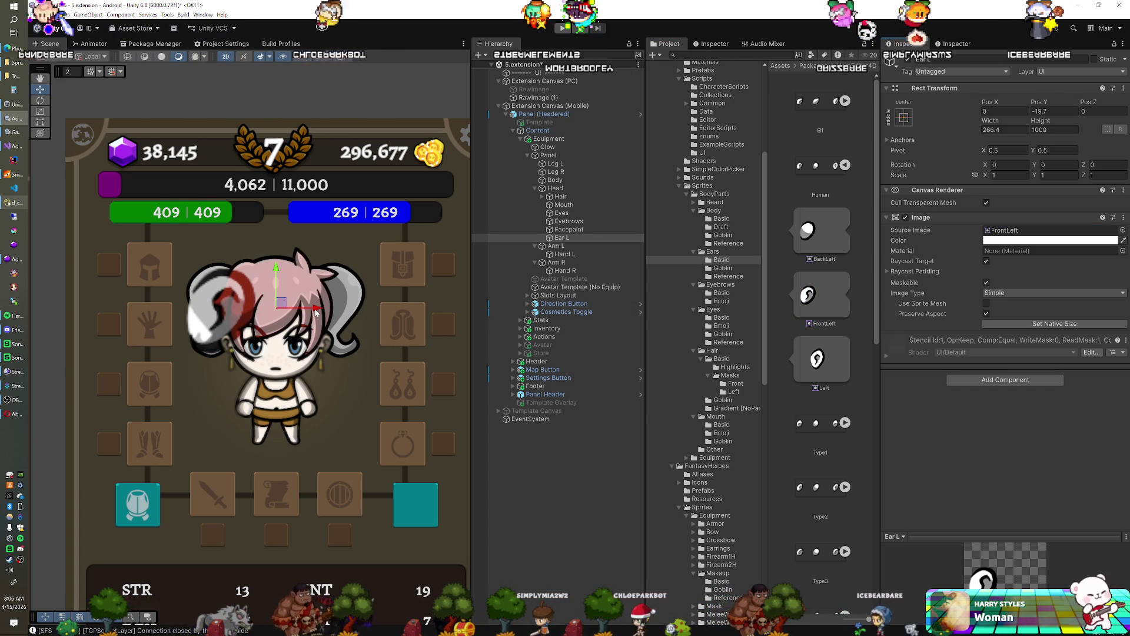
left_click_drag(315, 312, 443, 314)
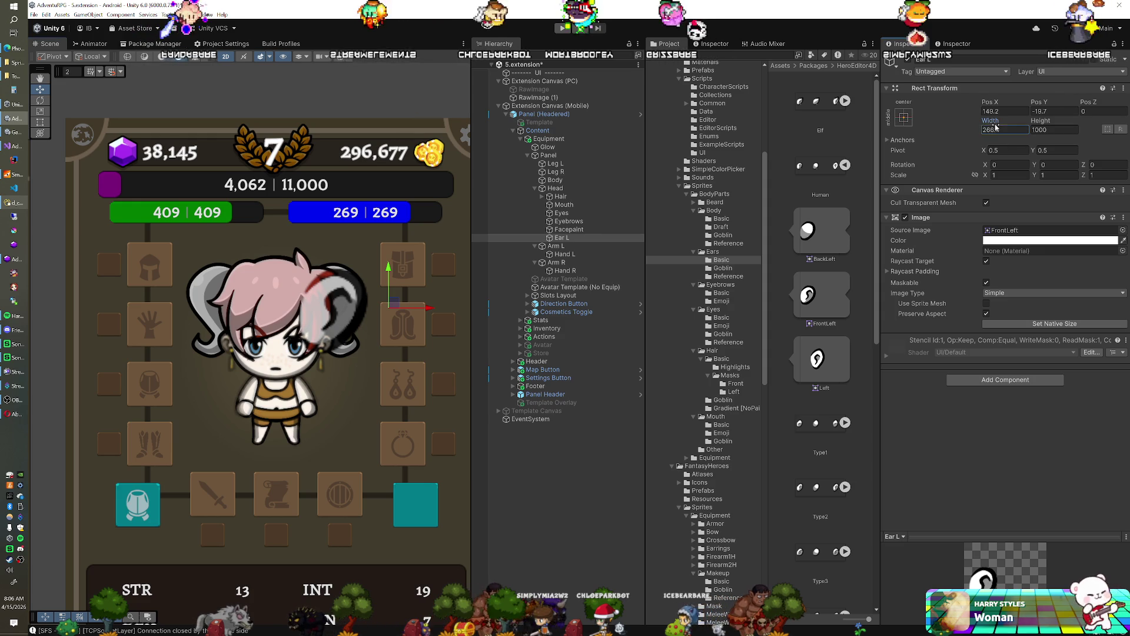
left_click_drag(995, 125, 799, 166)
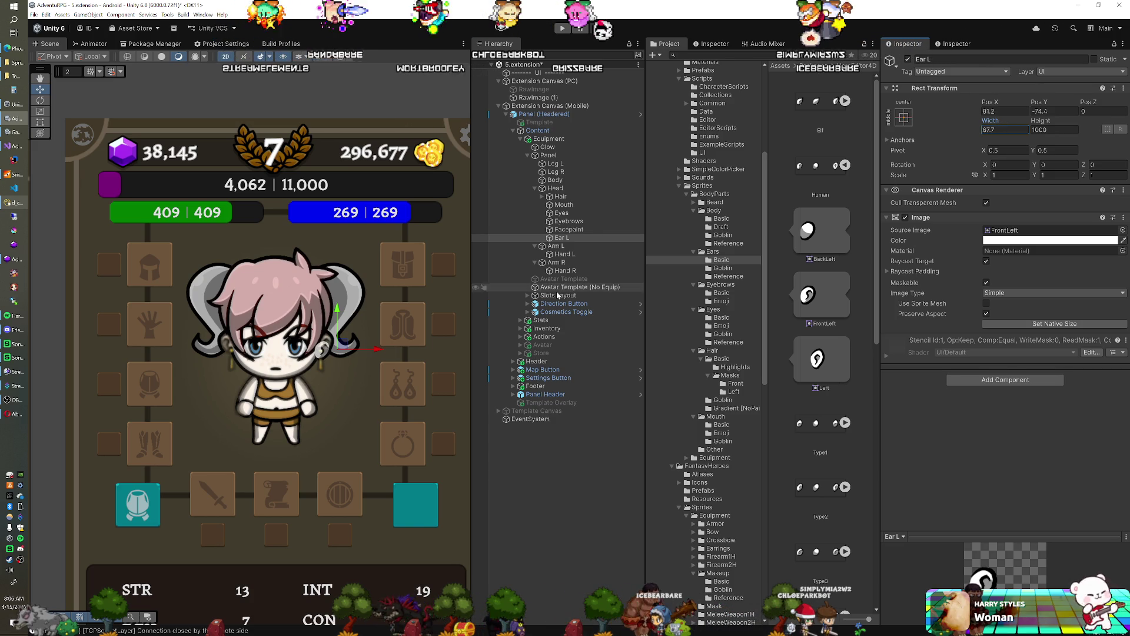
left_click_drag(338, 349, 346, 340)
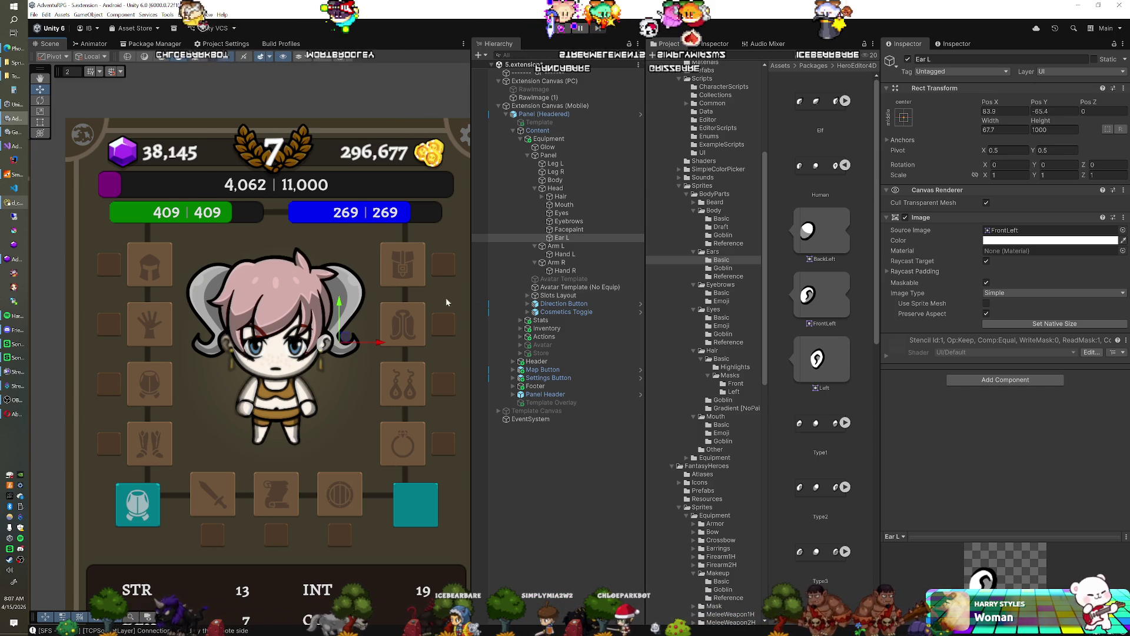
Try reordering Ear L among the head parts, then duplicate it.
left_click(563, 237)
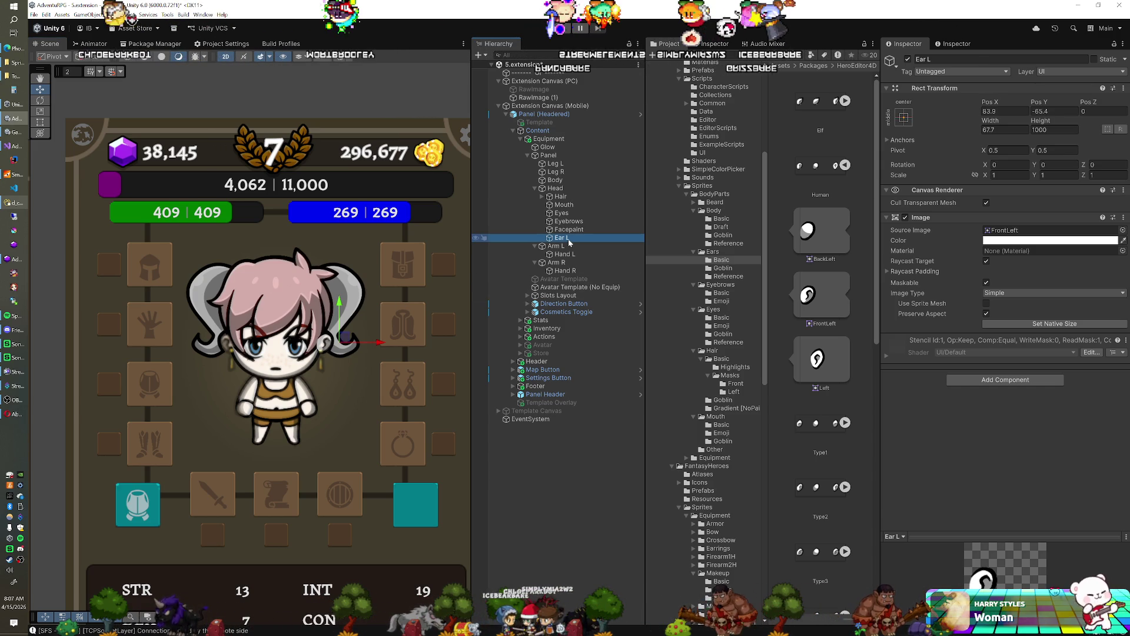
left_click_drag(570, 242, 570, 197)
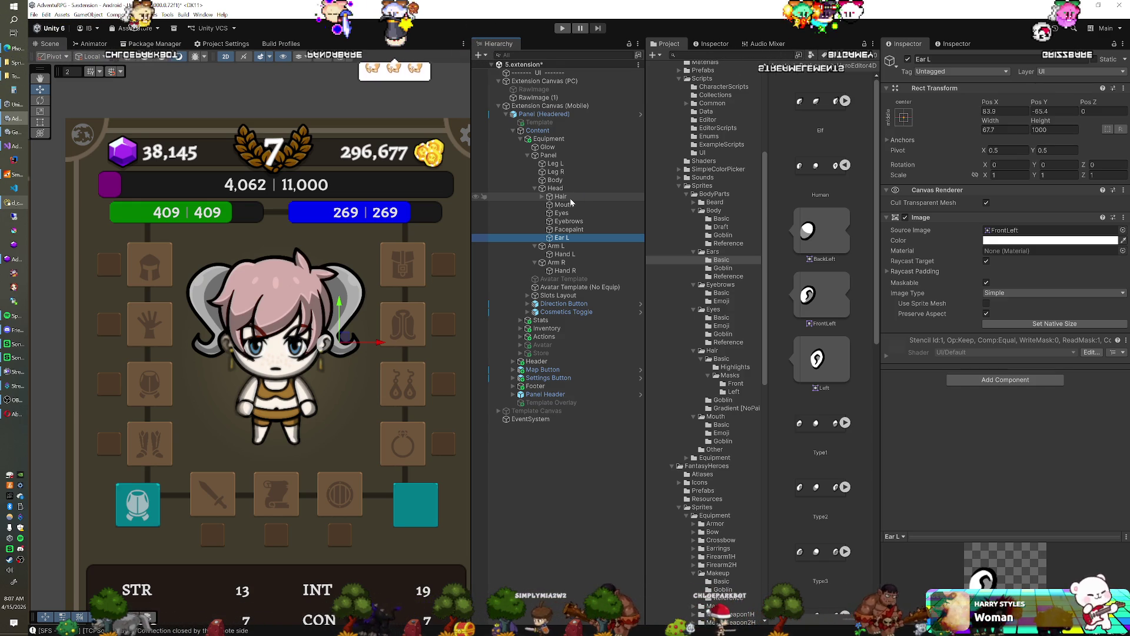
left_click(566, 230)
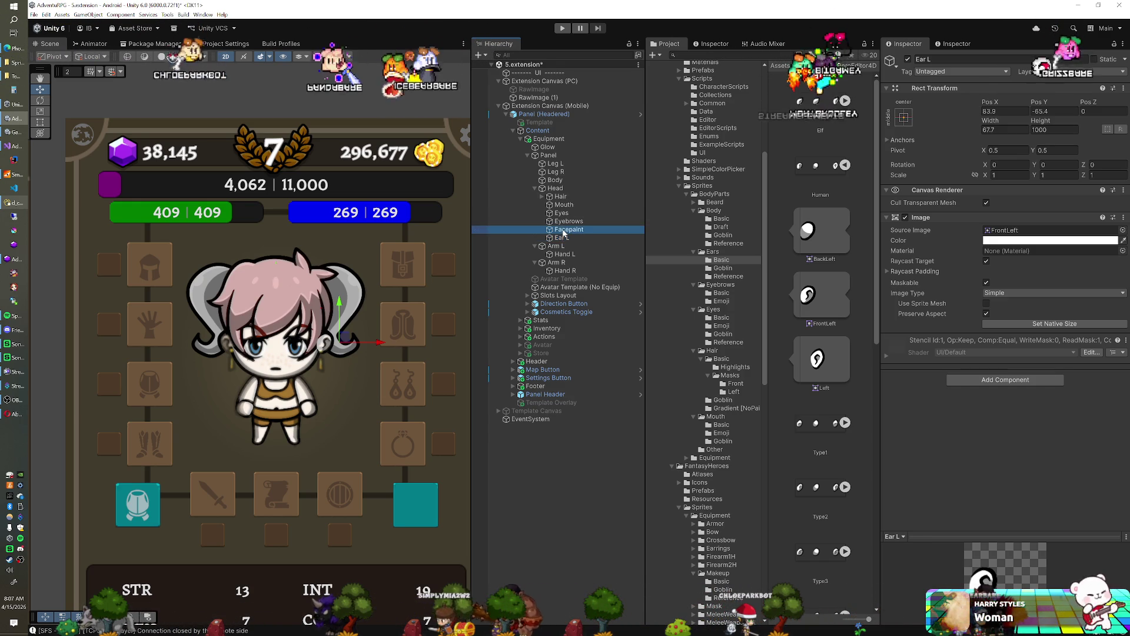
left_click(563, 238)
key("ctrl+d")
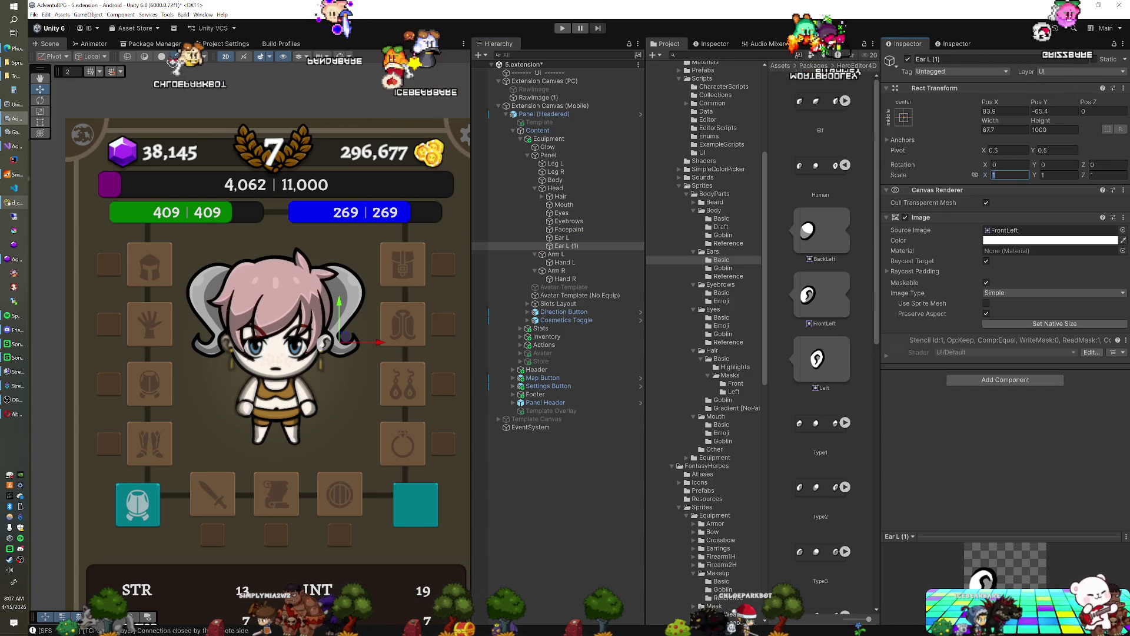
Mirror the ear copy with Scale X -1 and Pos X -83.9.
type("-")
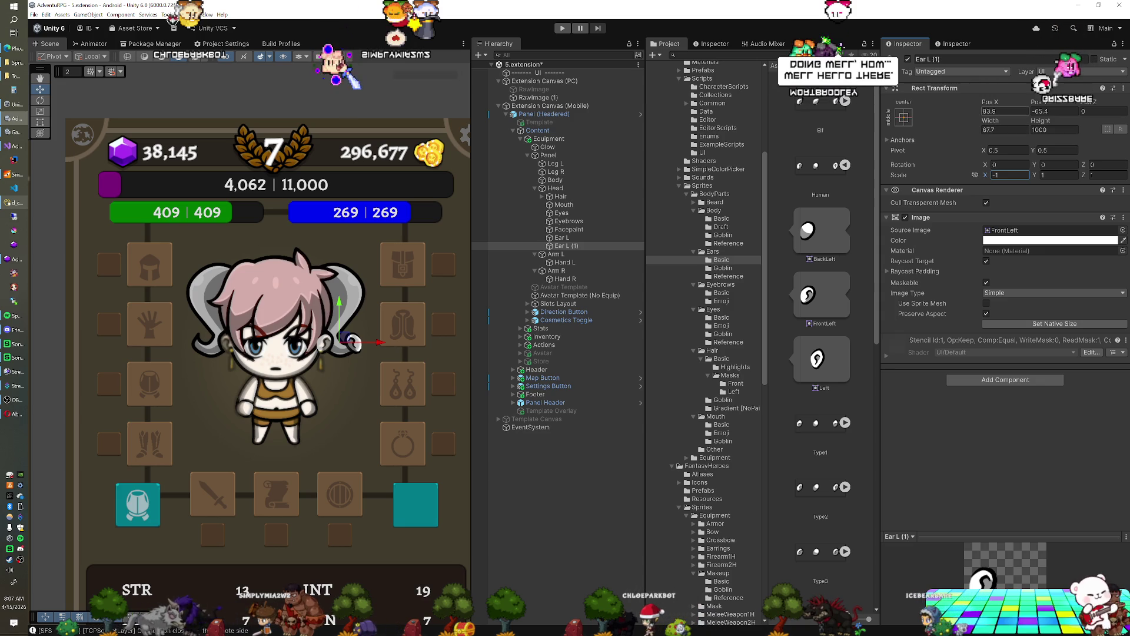
left_click(1004, 111)
key("Home")
type("-")
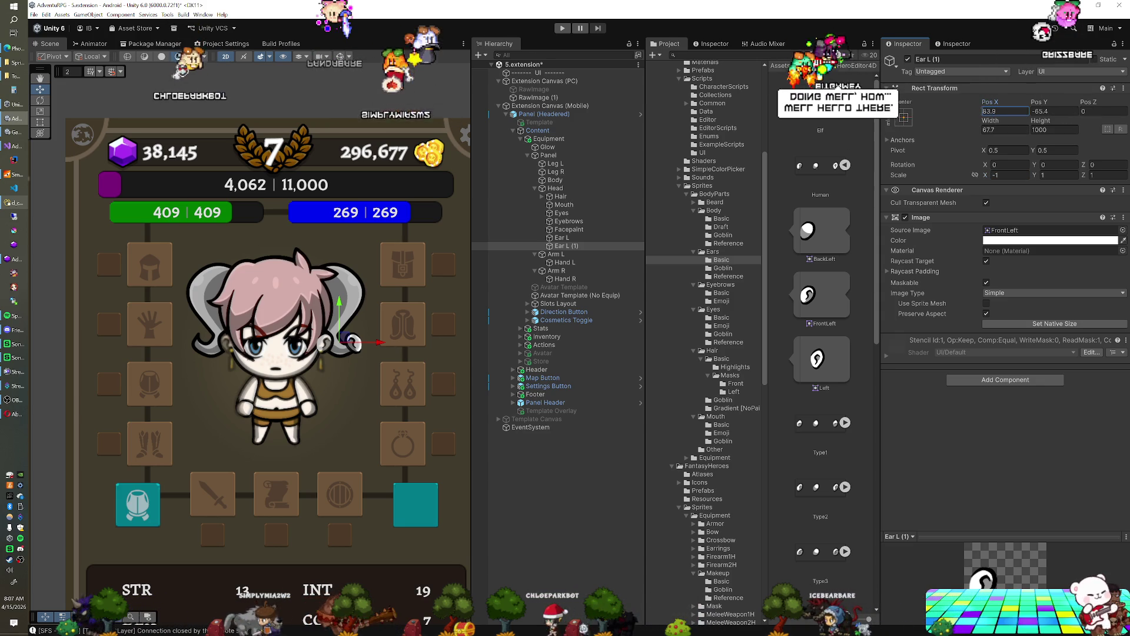
Rename the copy Ear R and select both ears together.
left_click(562, 245)
key("End")
key("BackSpace")
key("BackSpace")
key("BackSpace")
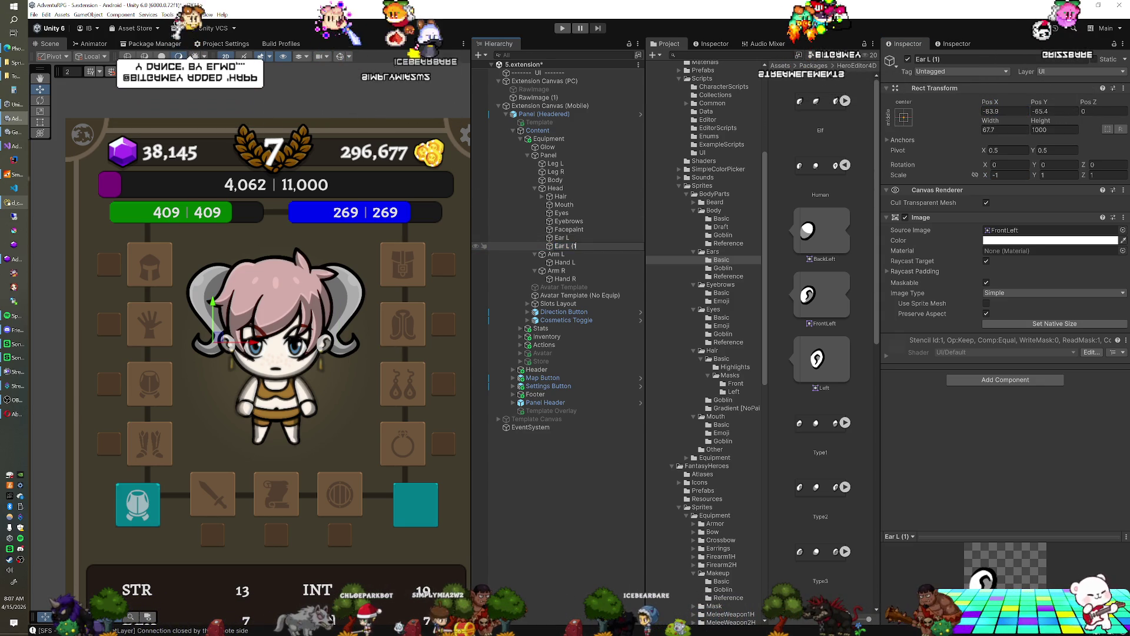
type("R")
key("Return")
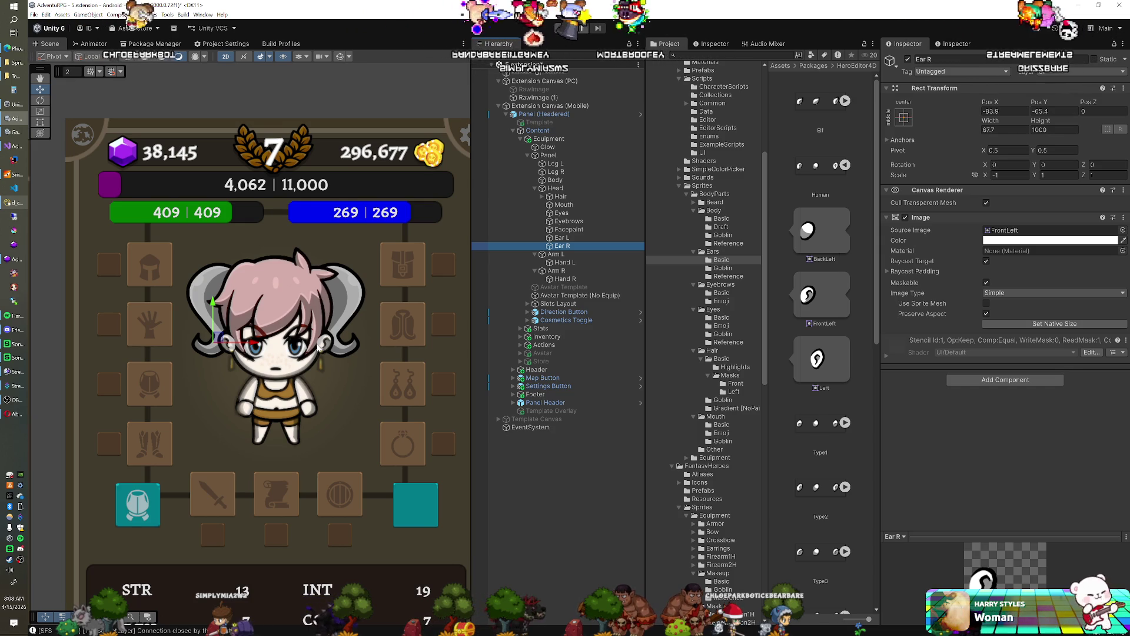
left_click_drag(295, 345, 291, 317)
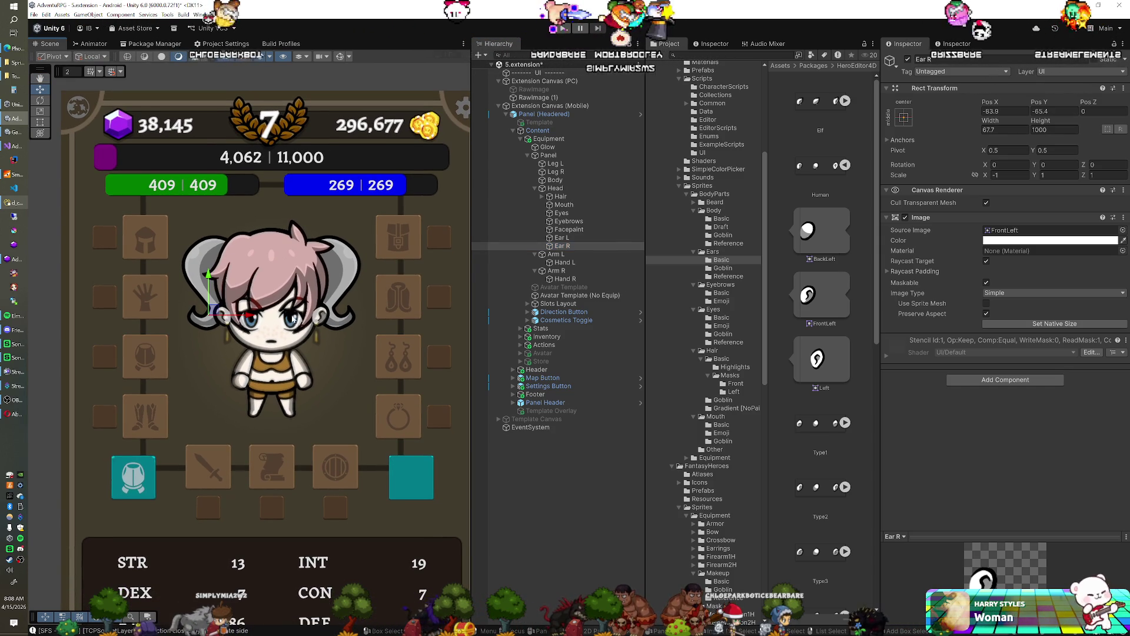
left_click(567, 238, "ctrl")
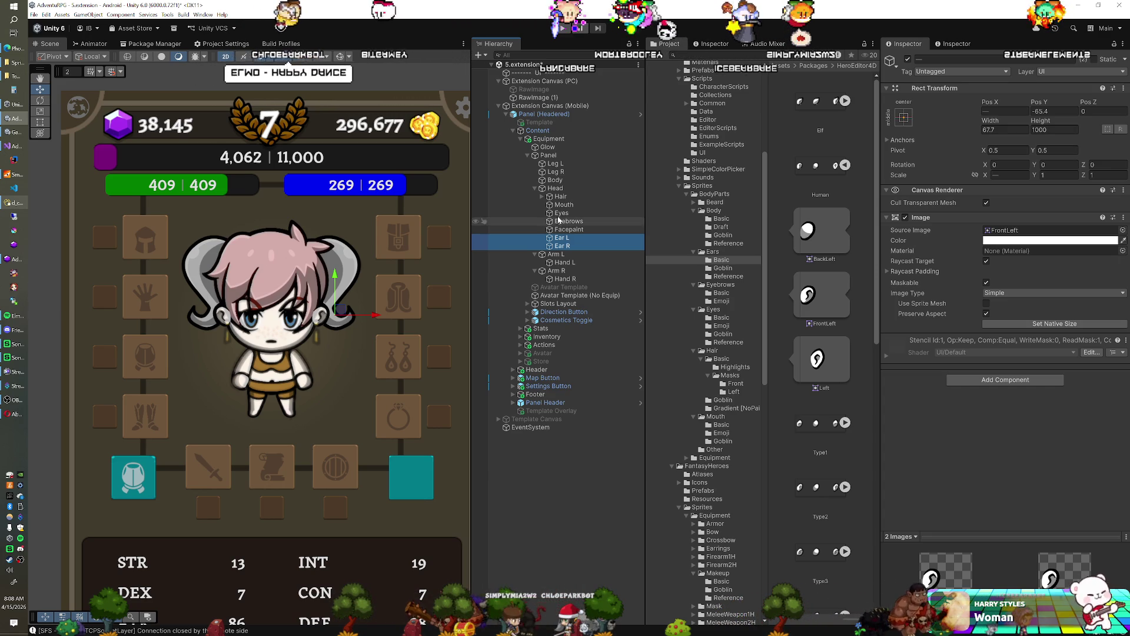
Duplicate Head and rename the original to Head Container.
left_click(557, 188)
key("ctrl+d")
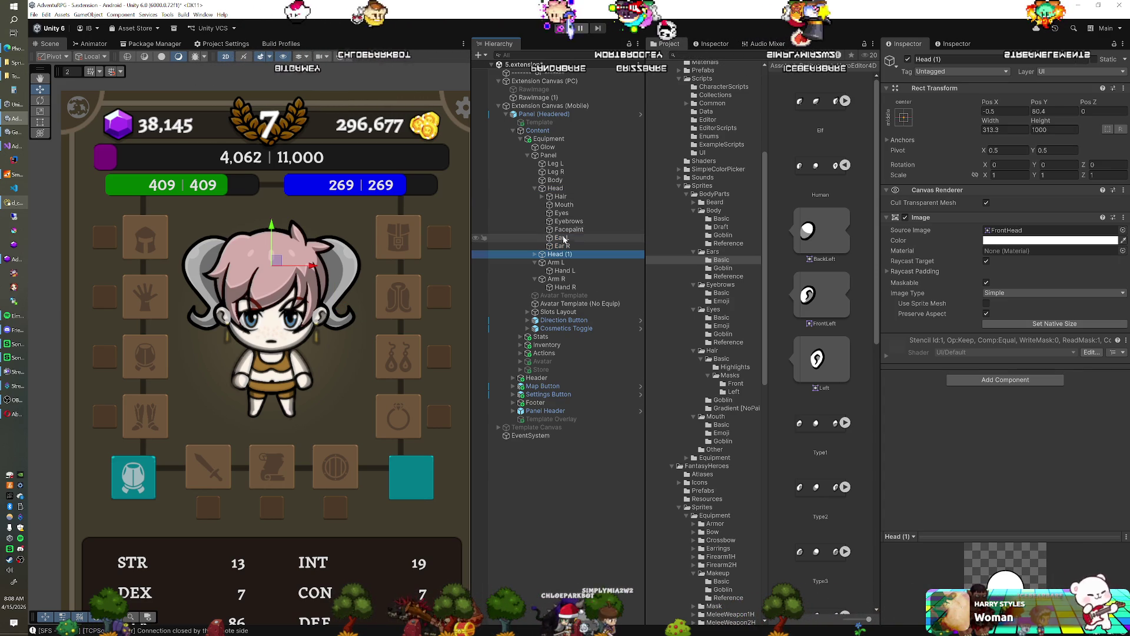
left_click(535, 255)
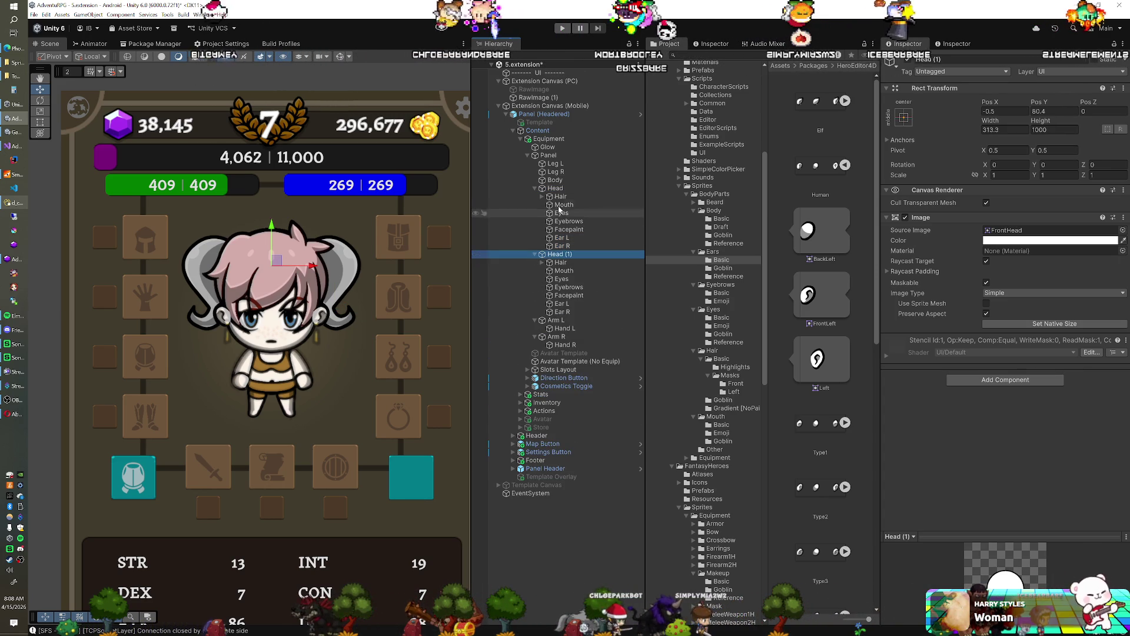
left_click(553, 188)
left_click(553, 188)
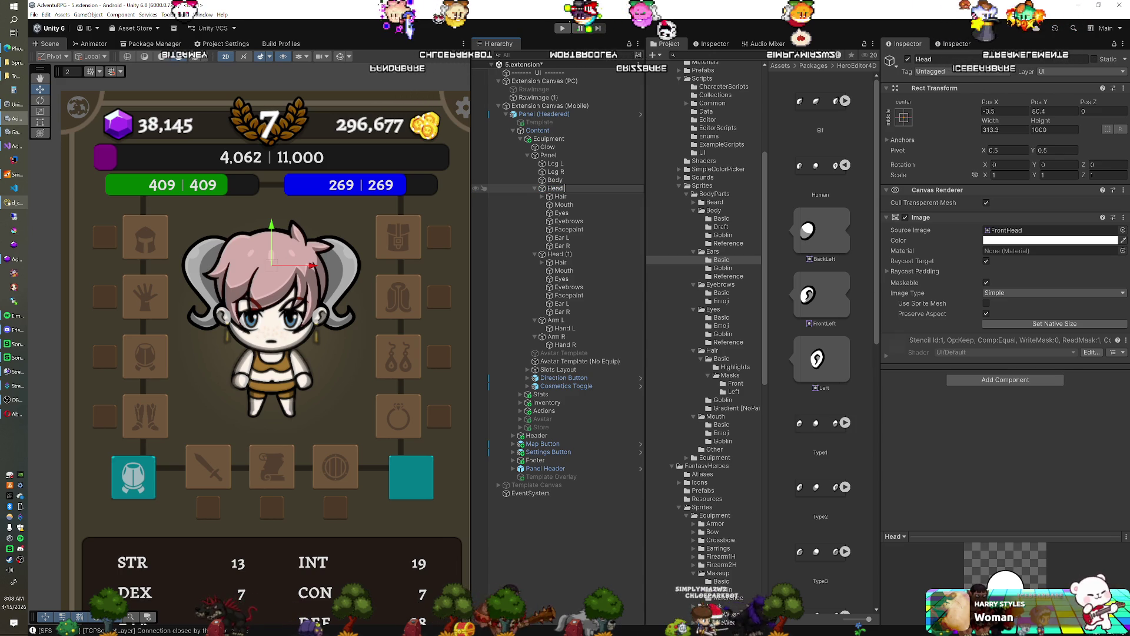
type("Container")
key("Return")
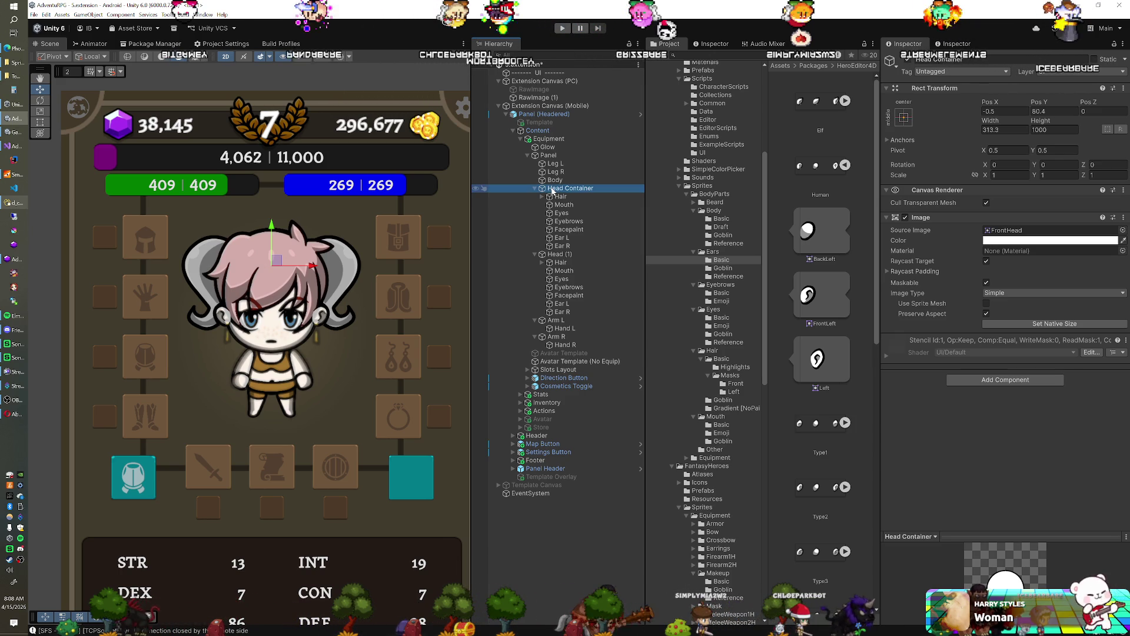
Rename the duplicate Head (1) to Head.
left_click(561, 262)
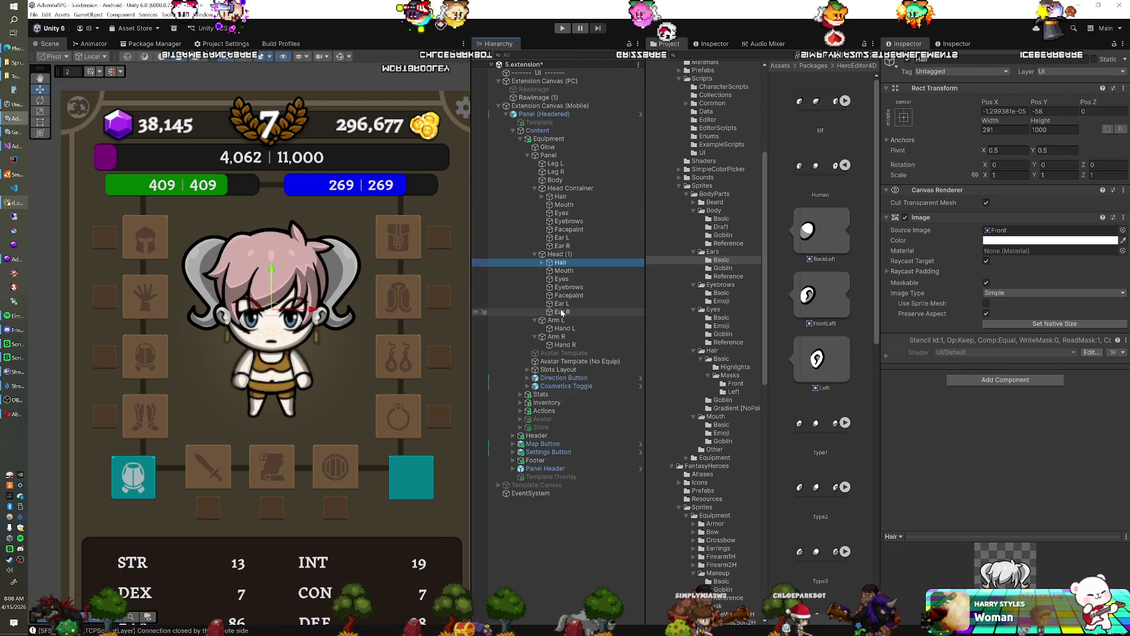
left_click(559, 254)
key("Left")
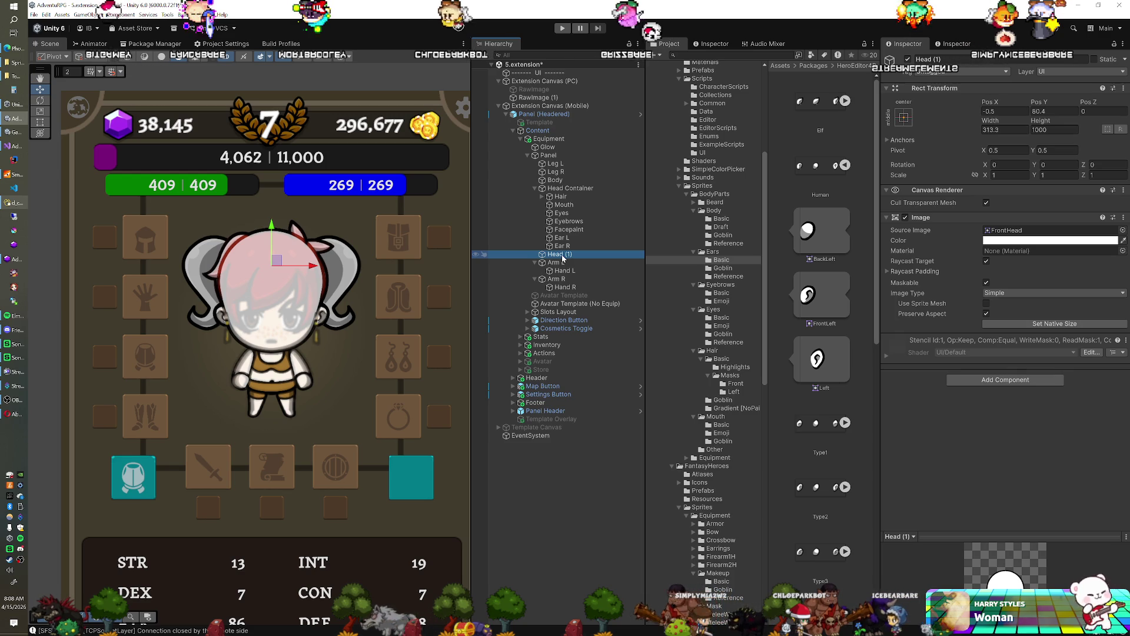
key("BackSpace")
key("BackSpace")
key("BackSpace")
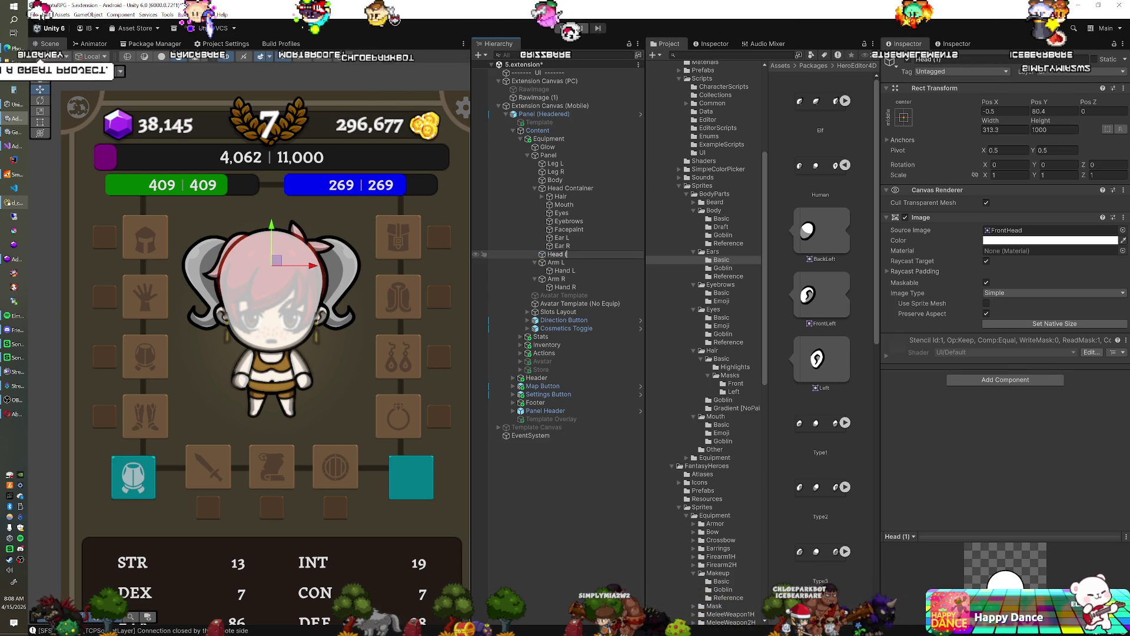
key("Return")
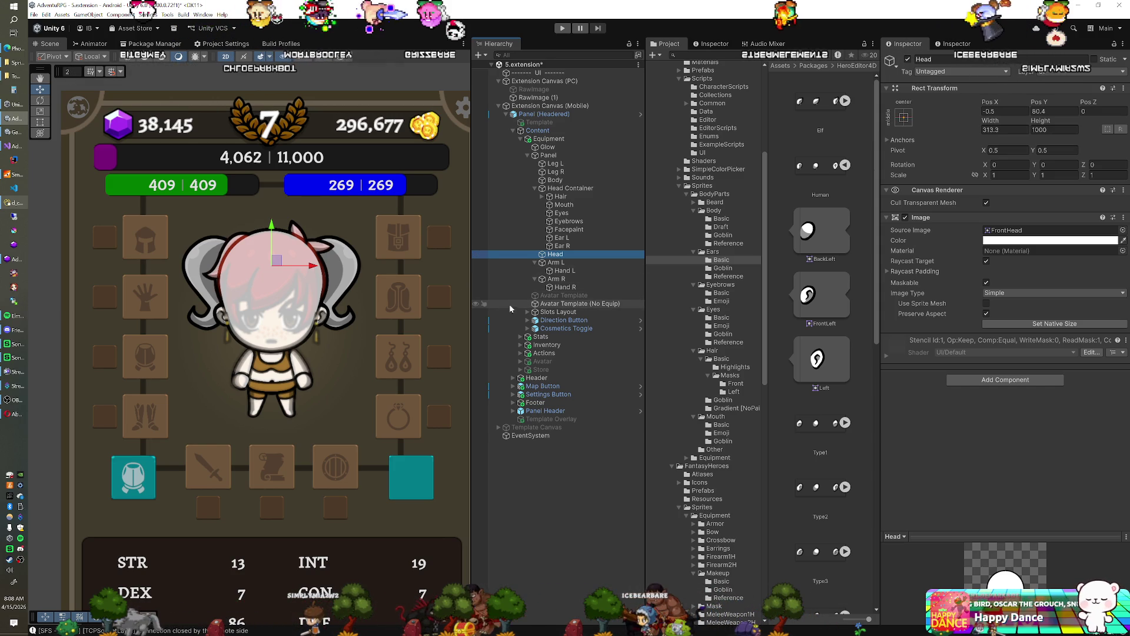
Move Ear L and Ear R to the top of Head Container, and Head above Hair.
left_click(571, 245)
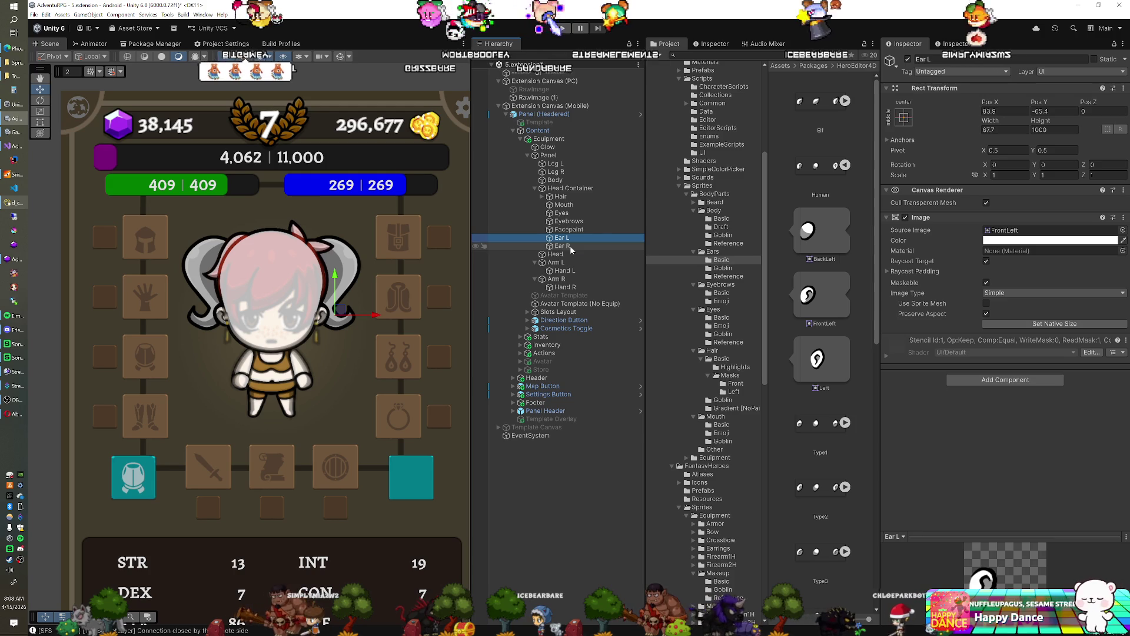
left_click(583, 238, "shift")
left_click_drag(582, 238, 574, 194)
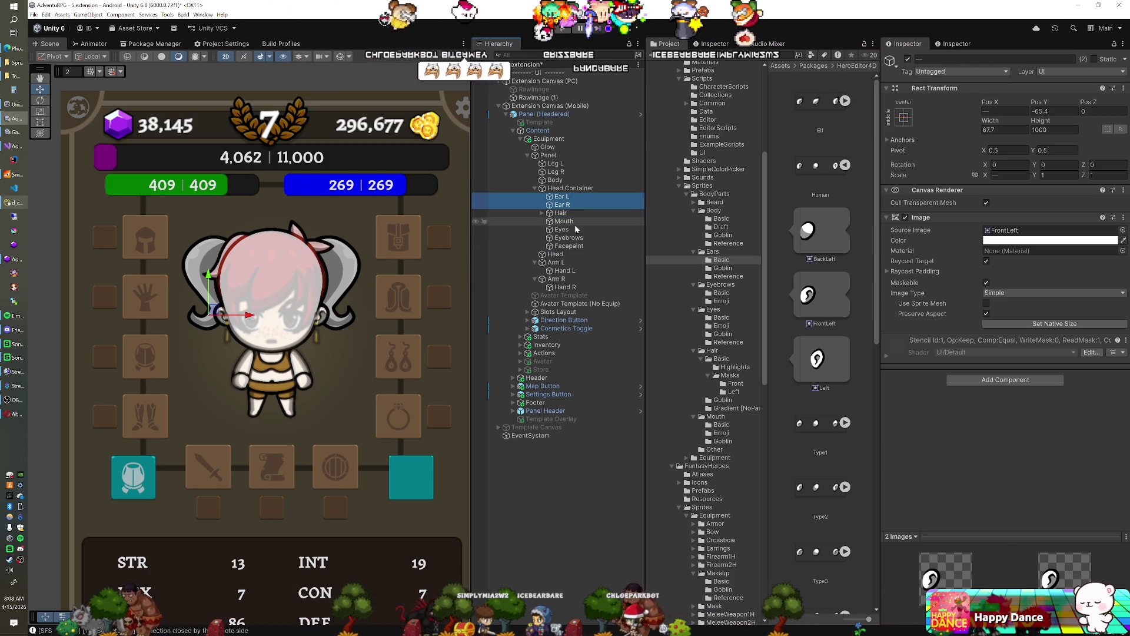
left_click(557, 255)
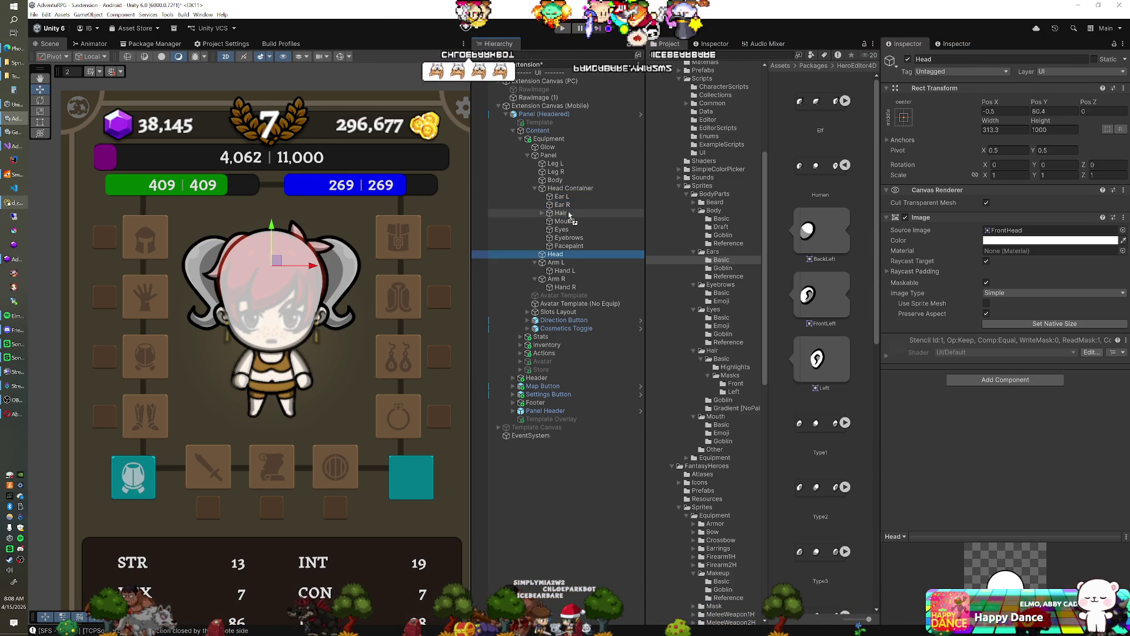
left_click_drag(570, 216, 570, 213)
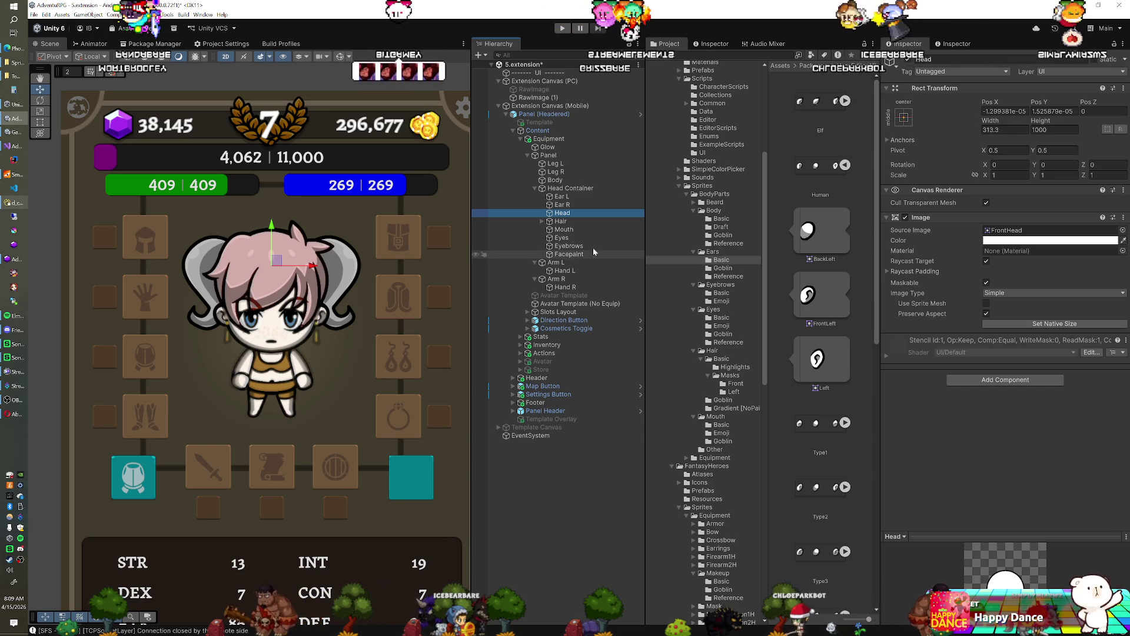
left_click(694, 203)
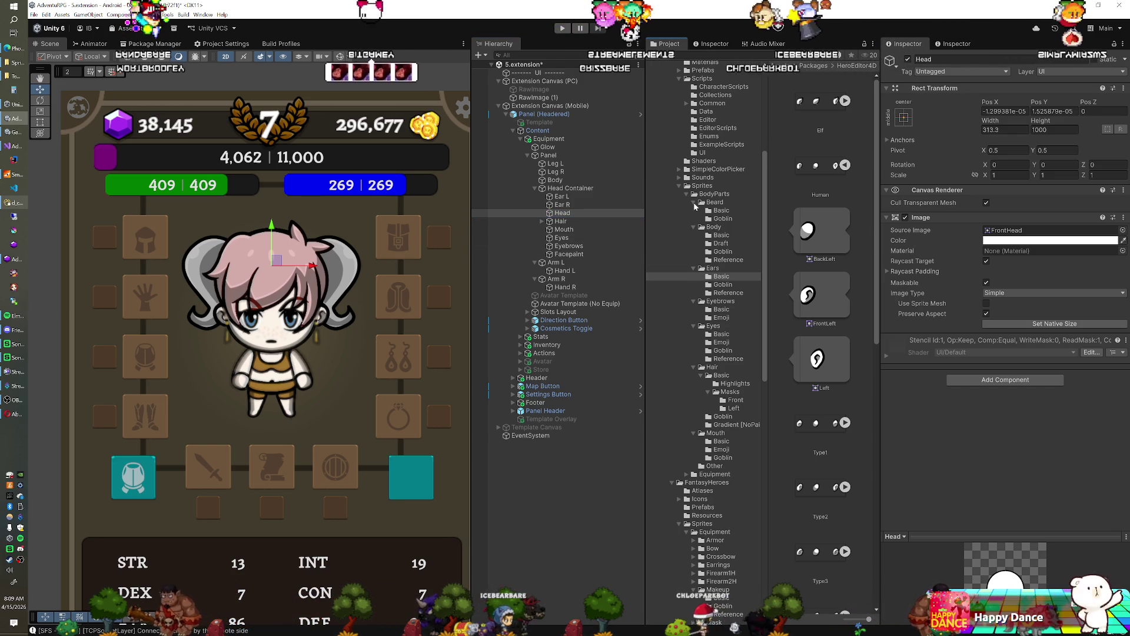
left_click(13, 202)
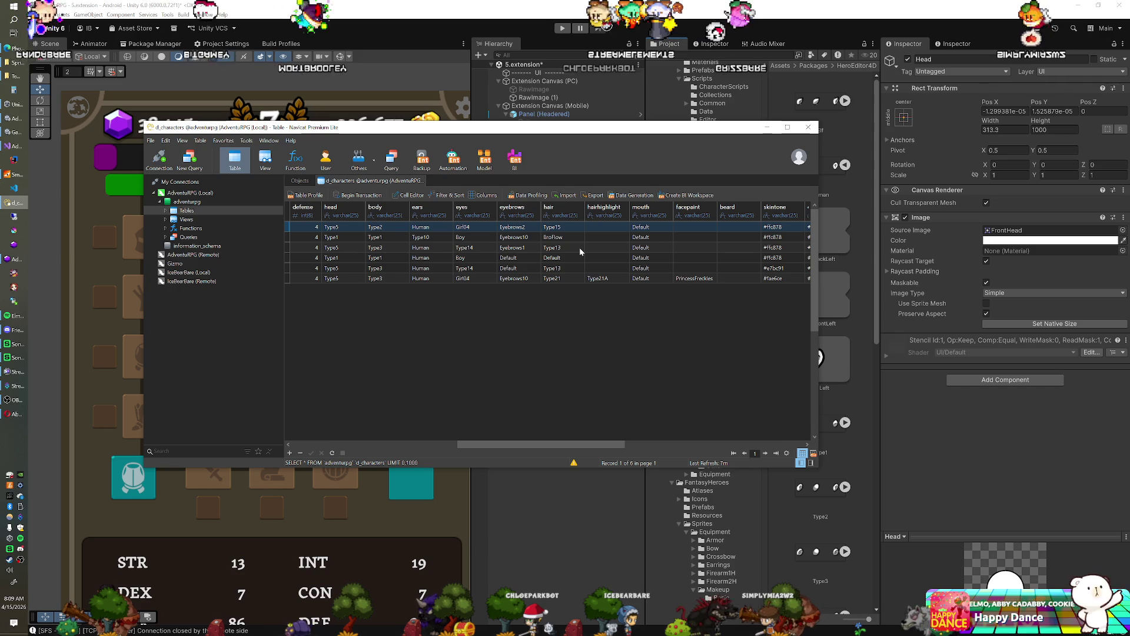
left_click(446, 20)
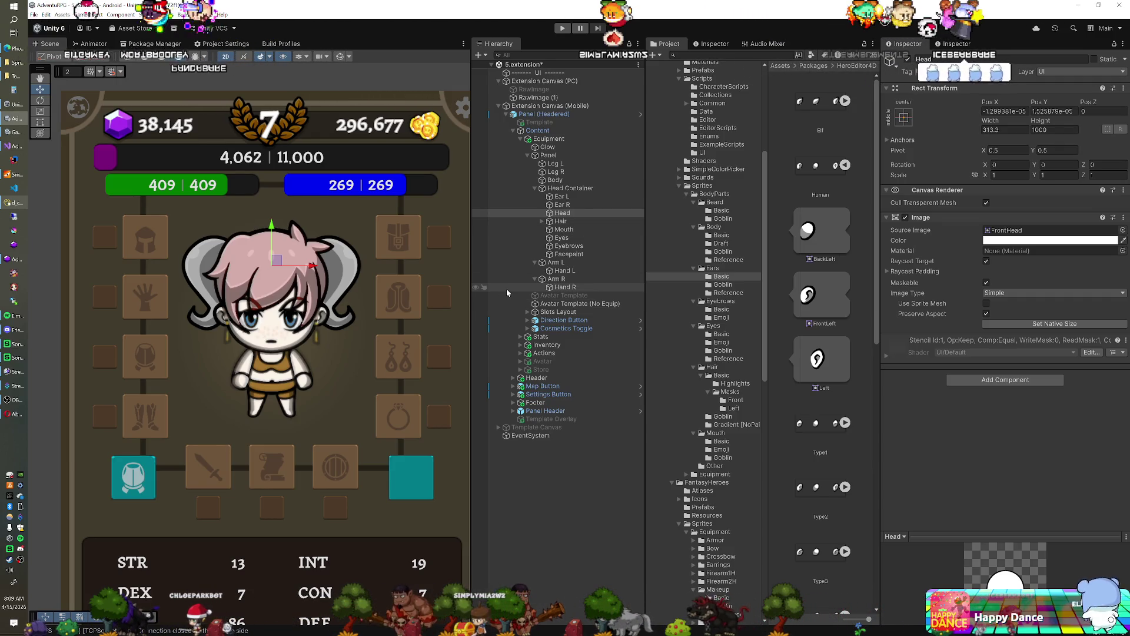
Duplicate Body and name the copy Equip Chest.
left_click(568, 222)
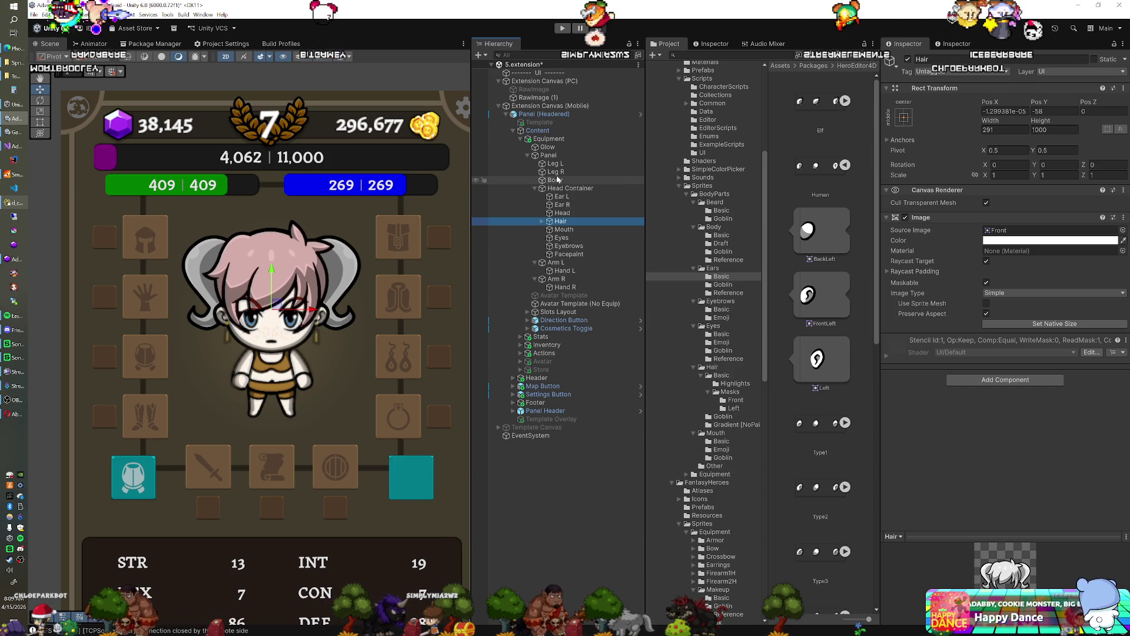
left_click(556, 181)
key("ctrl+d")
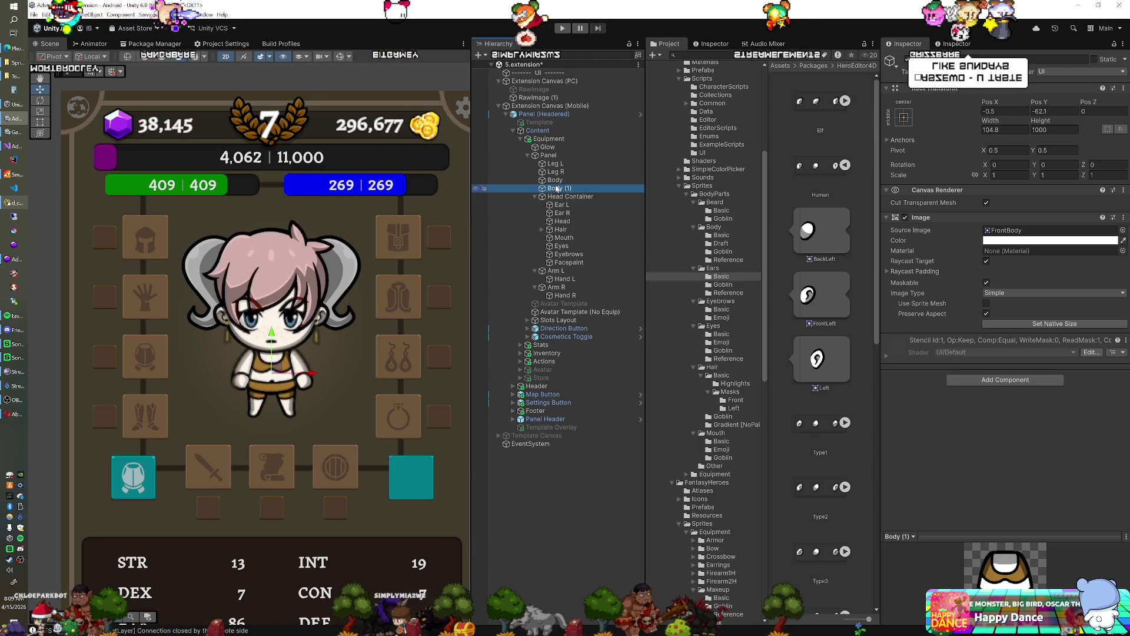
key("F2")
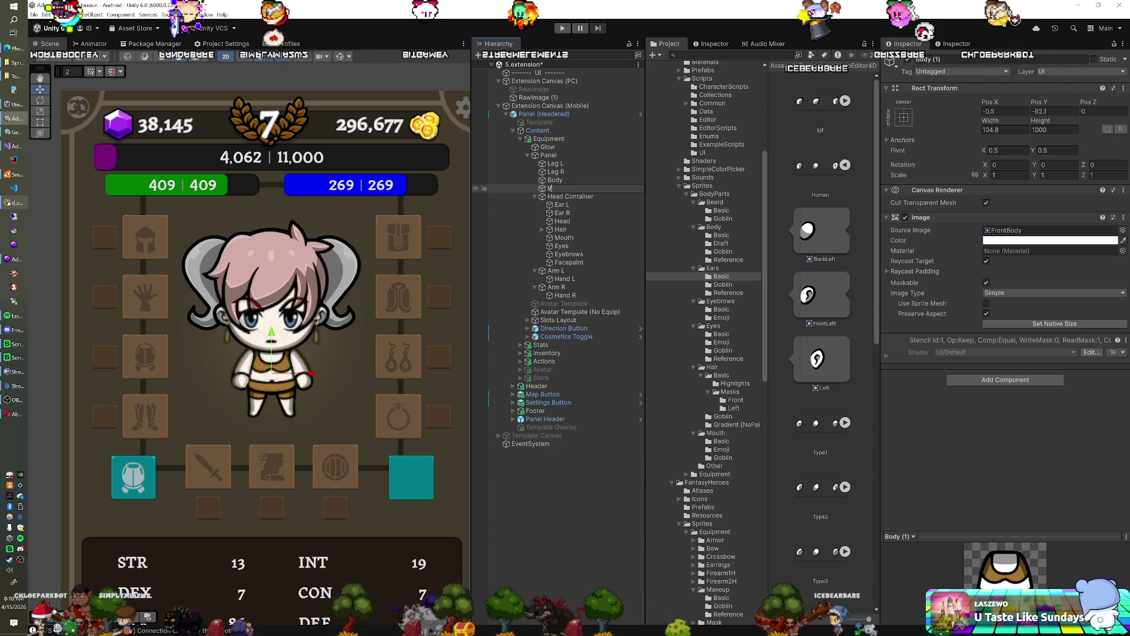
type("Ves")
key("BackSpace")
key("BackSpace")
key("BackSpace")
type("A")
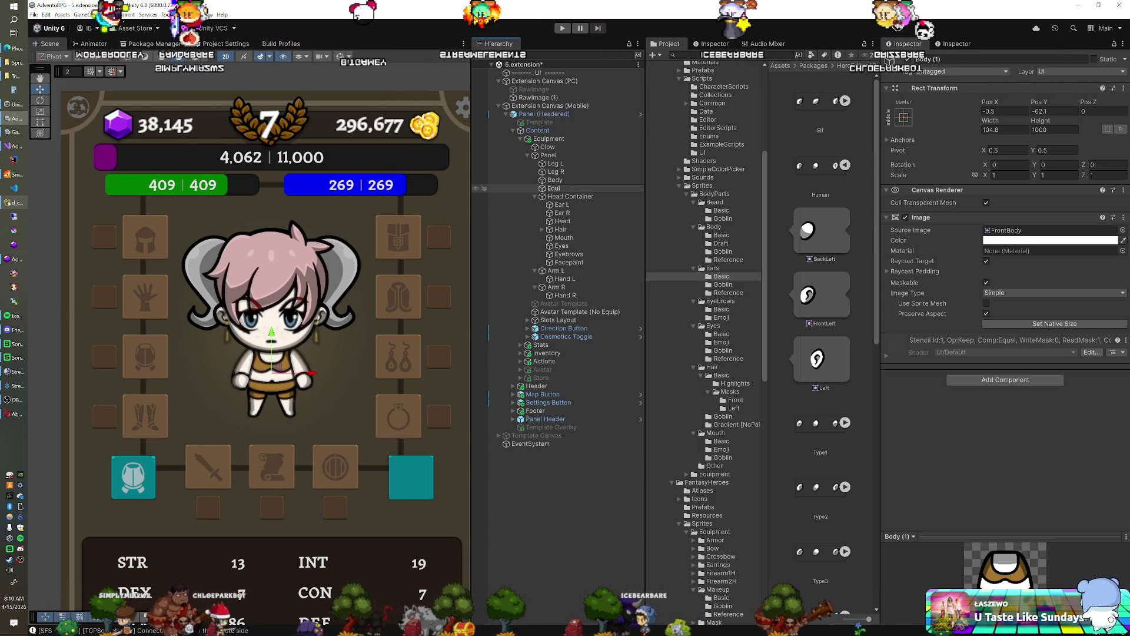
type(" Chest")
key("Return")
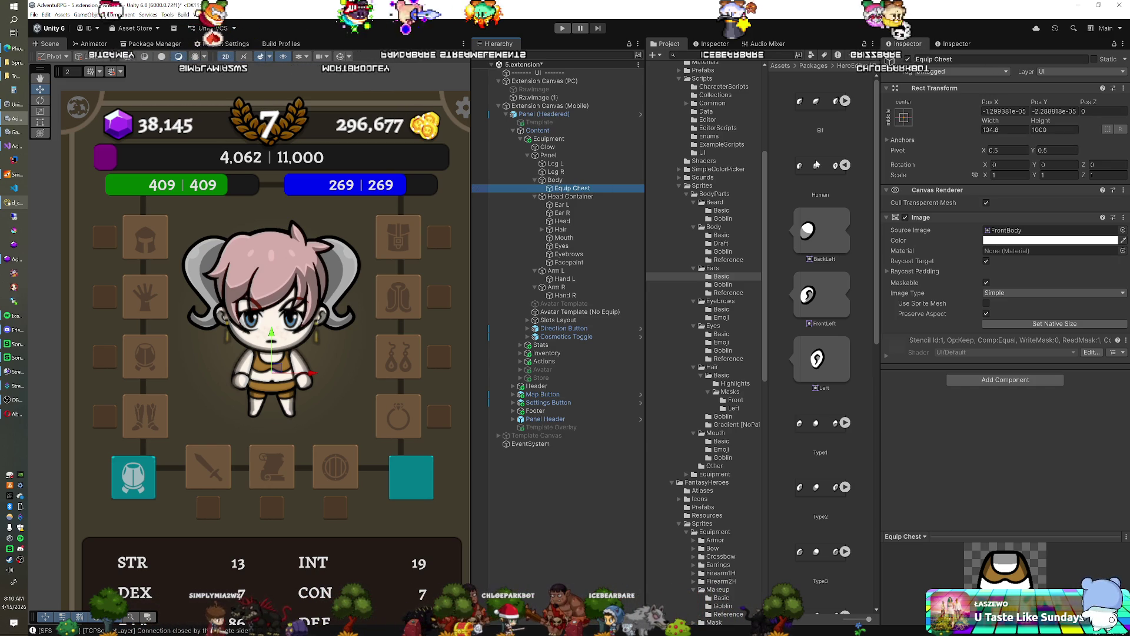
Anchor Equip Chest to stretch-stretch with Left, Top and Right offsets of 0.
left_click(904, 117)
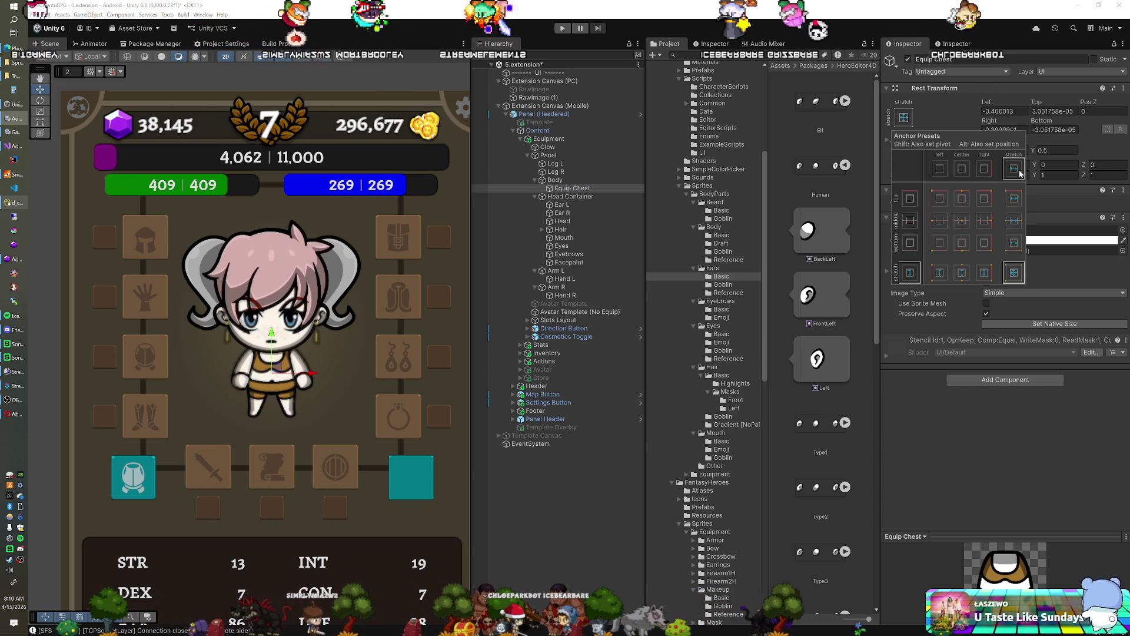
left_click(1013, 269)
type("0")
key("Tab")
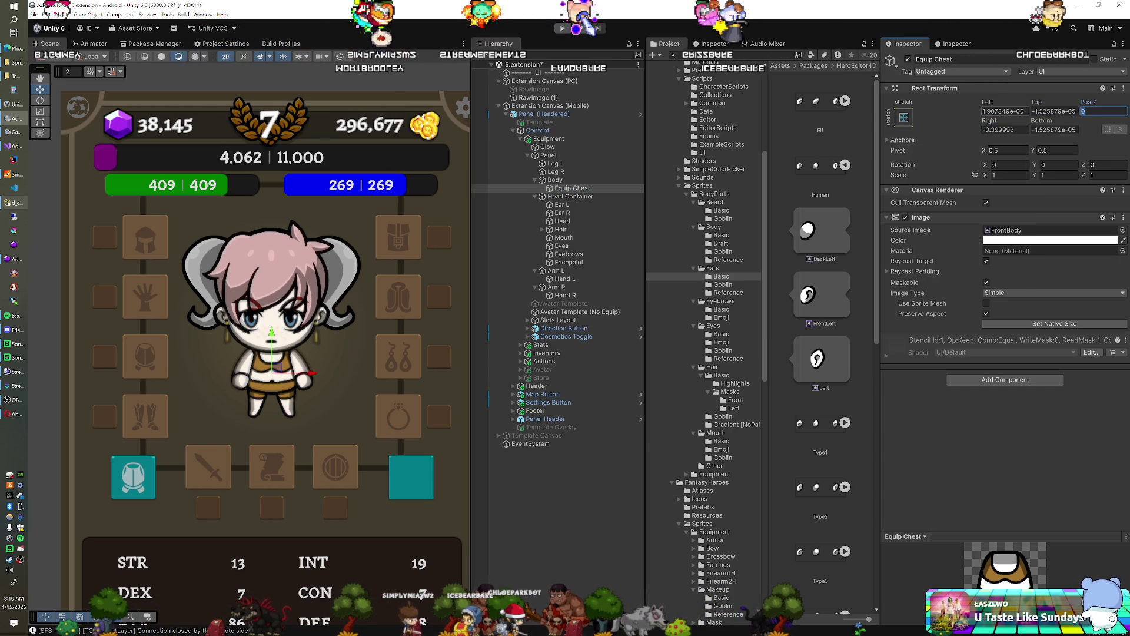
type("0")
key("Tab")
type("0")
key("Tab")
Browse the Project tree to the Scriptable Objects folder, then show the Scenes folder's scene files.
type("0")
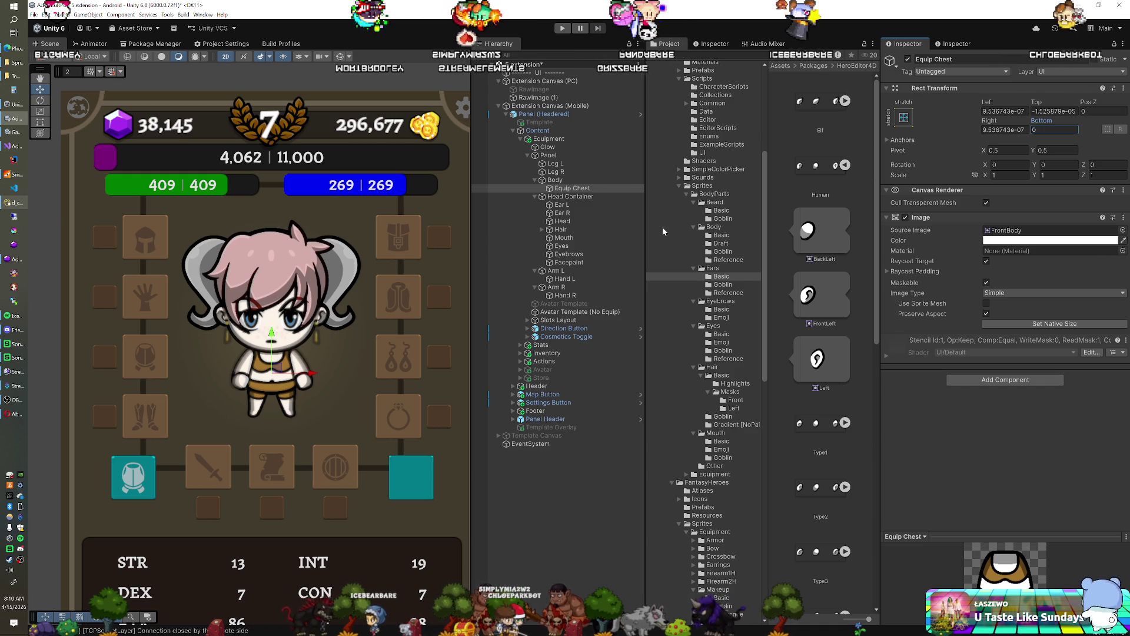
scroll(683, 248, "up", 5)
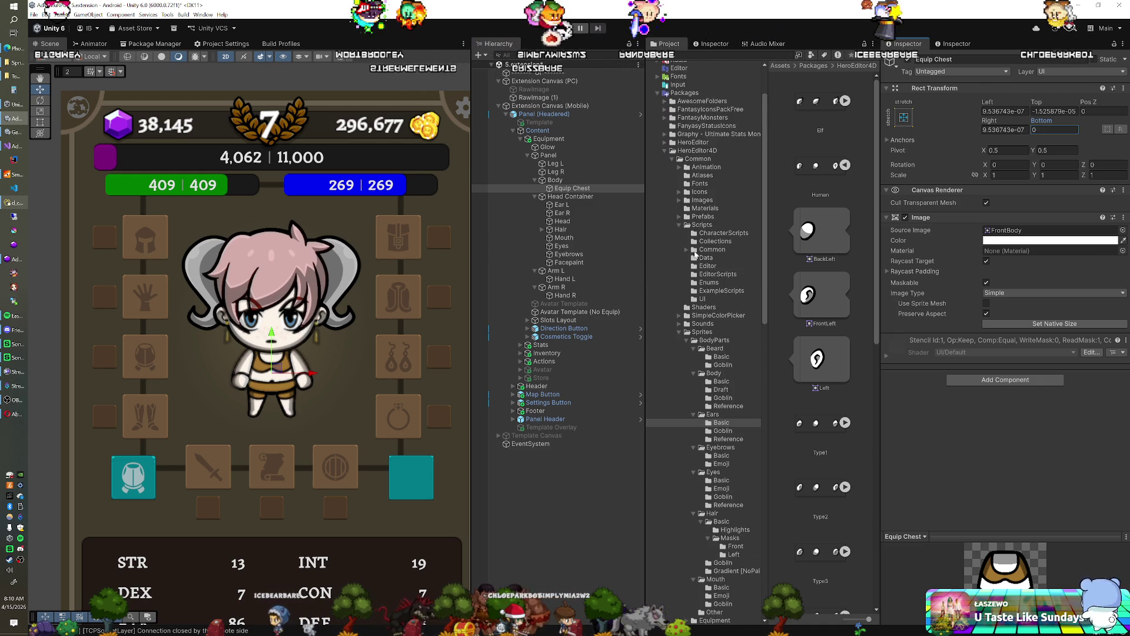
scroll(695, 253, "down", 20)
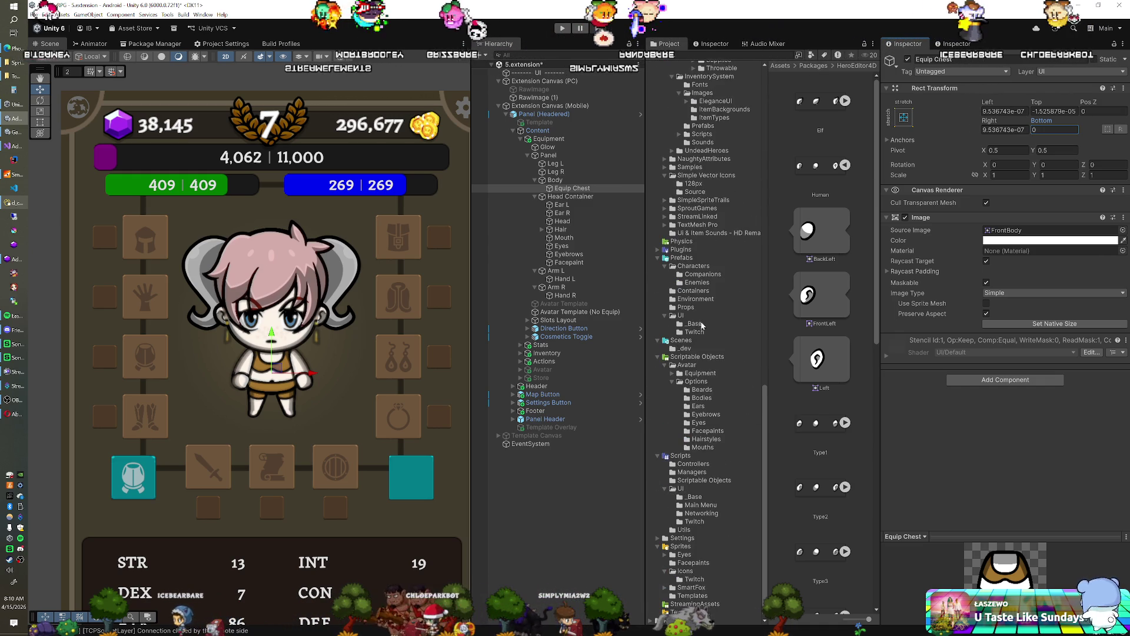
left_click(697, 354)
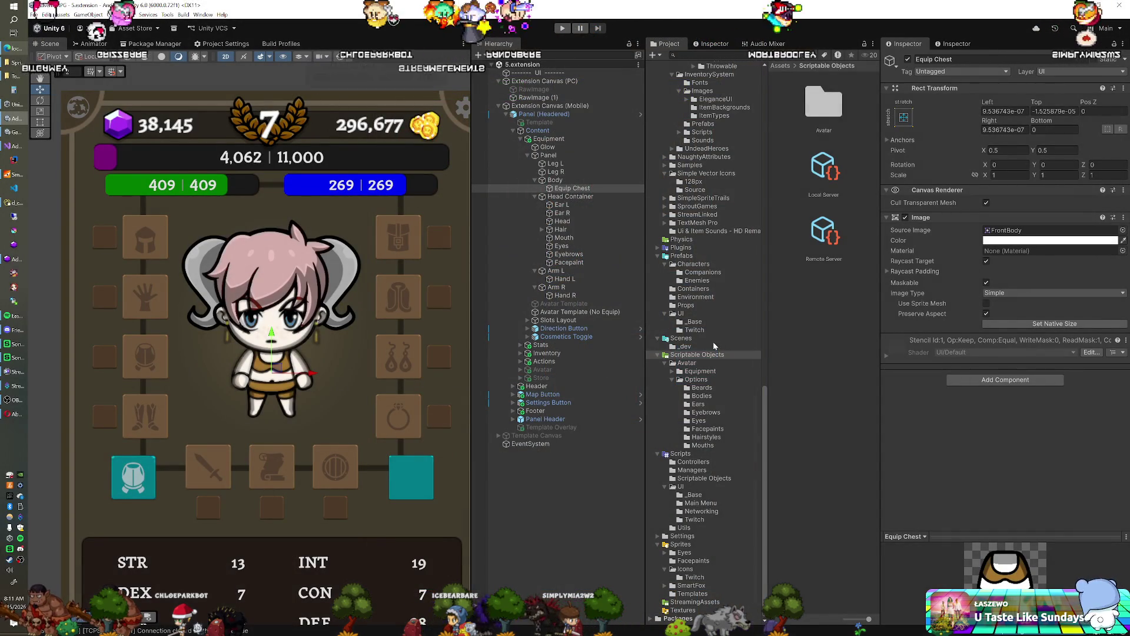
left_click(704, 337)
Open the 2.login scene, play the game to view the avatar, then stop playback.
double_click(824, 168)
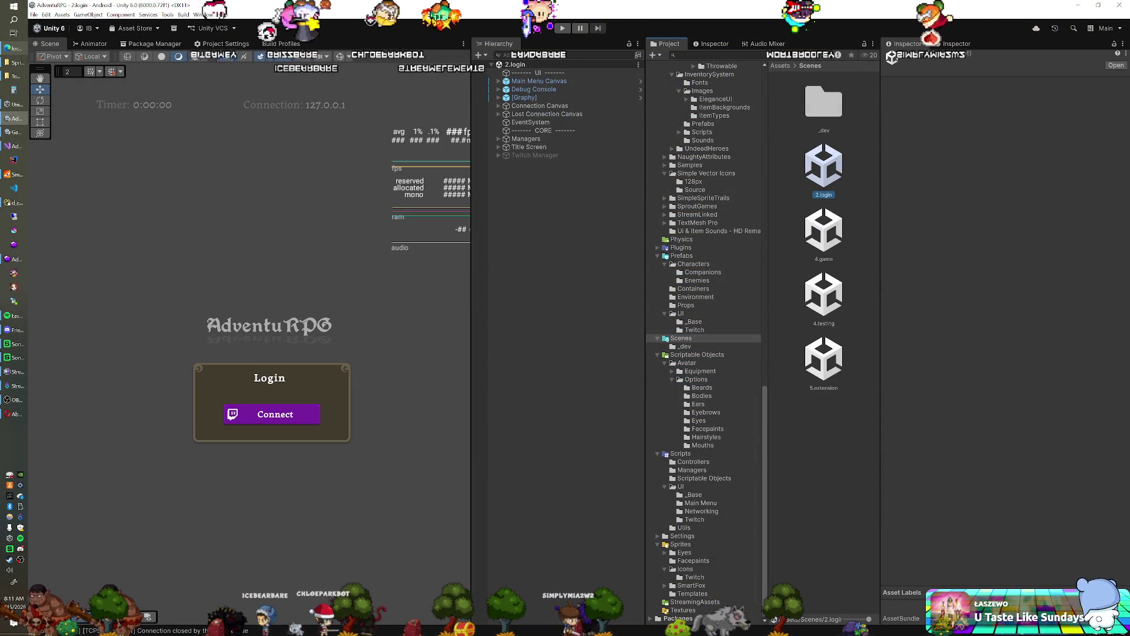
left_click(562, 27)
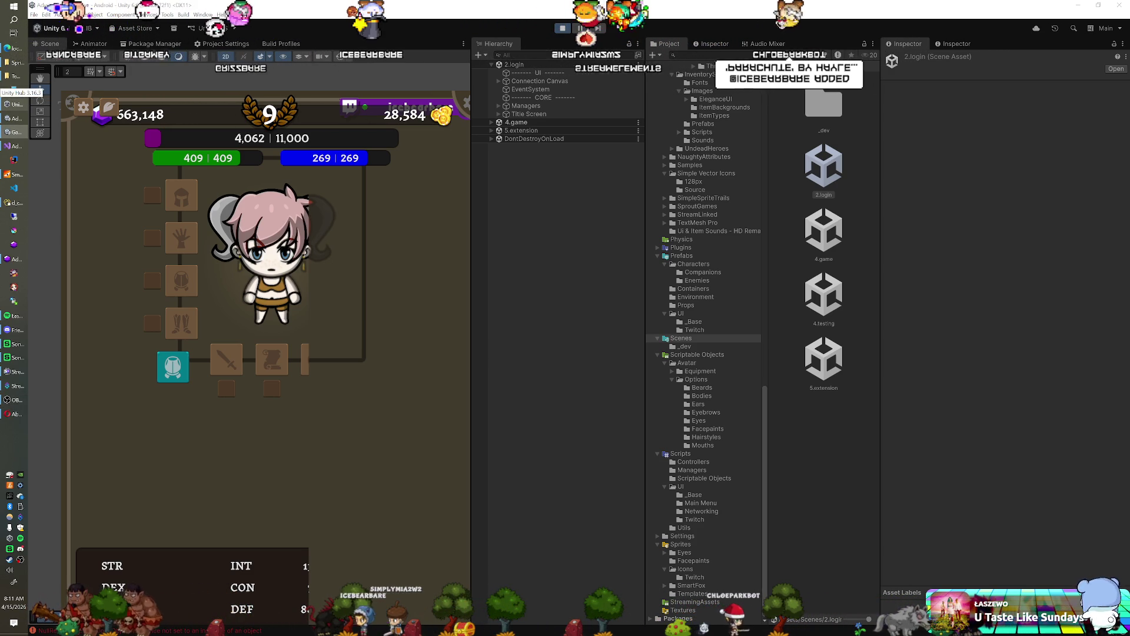
left_click(14, 131)
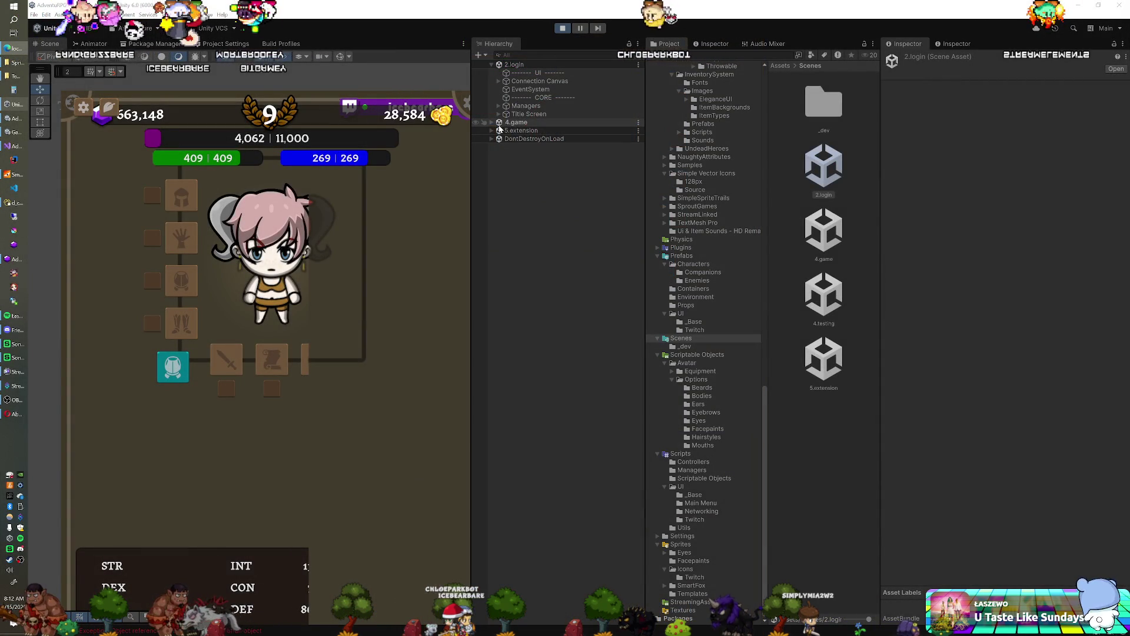
left_click(562, 29)
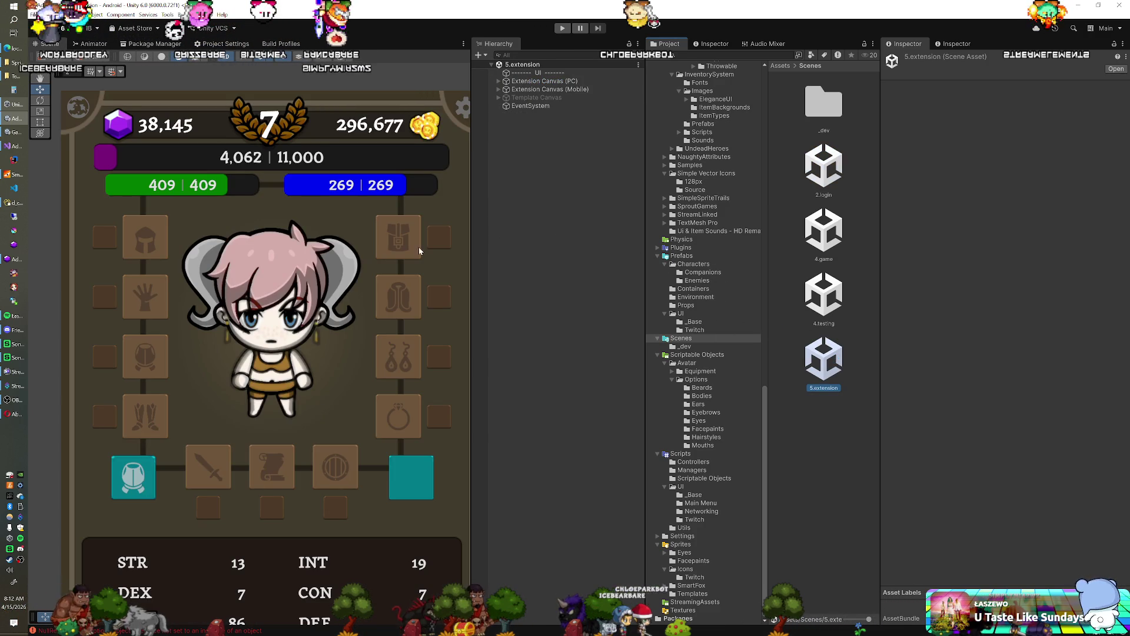
Expand Extension Canvas (Mobile) > Panel (Headered) > Content > Equipment > Panel to list Leg, Body, Head Container and Arm.
left_click_drag(312, 266, 300, 236)
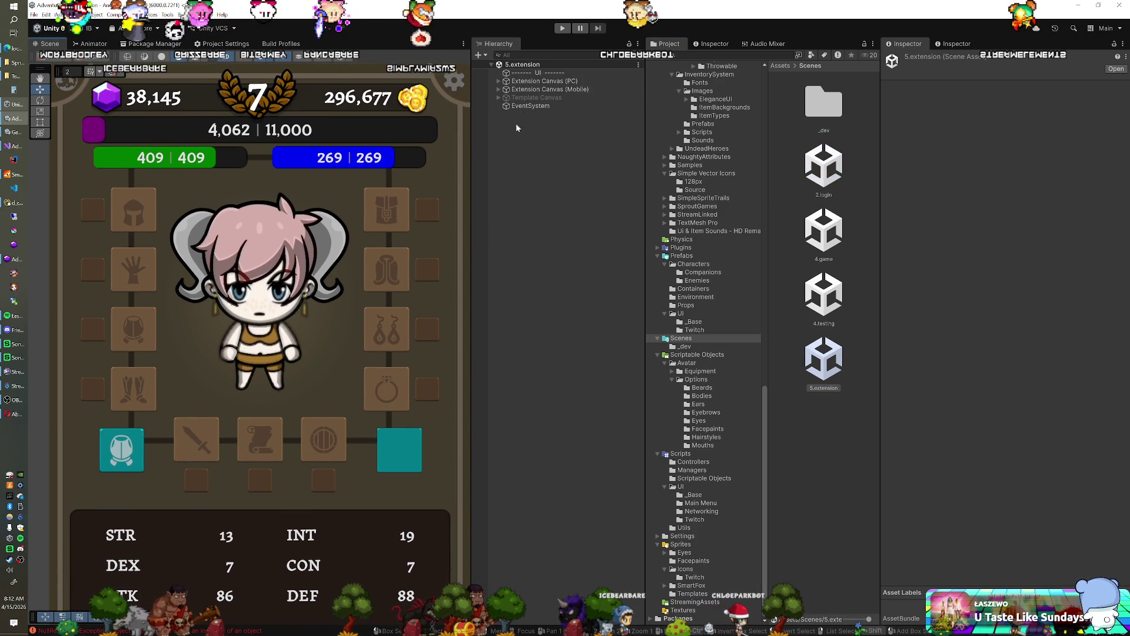
left_click(499, 90)
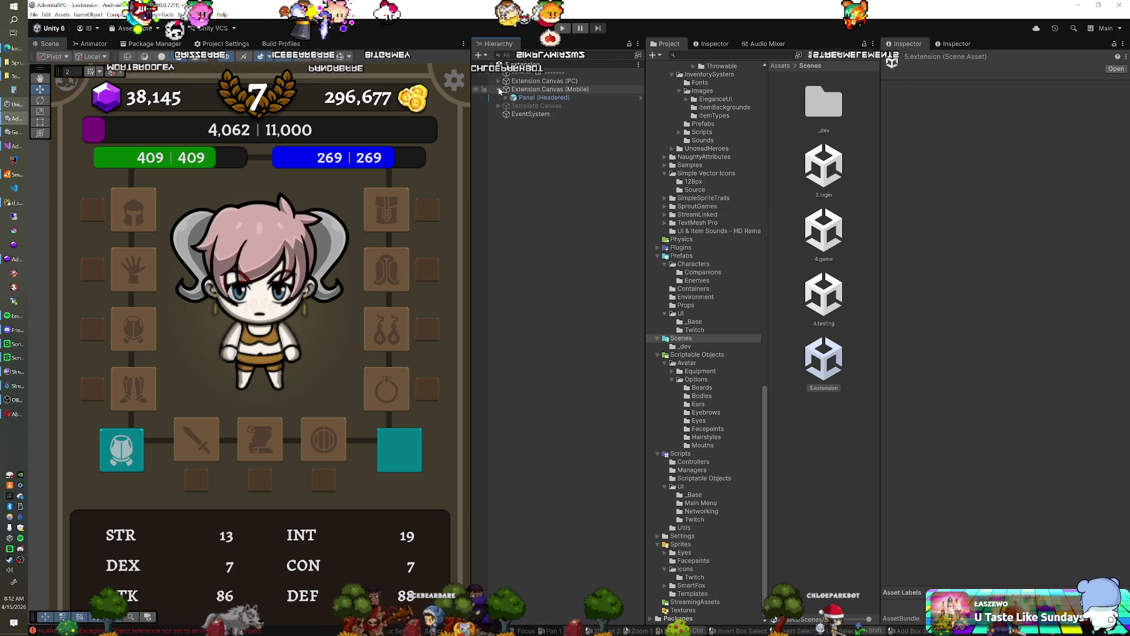
left_click(506, 97)
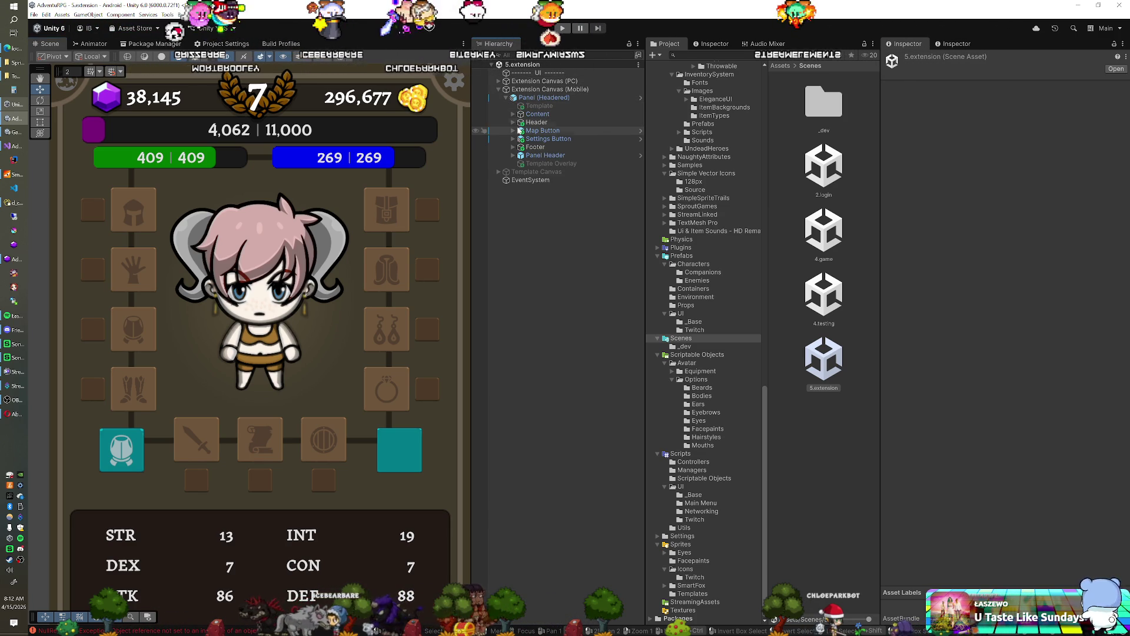
left_click(518, 114)
left_click(514, 114)
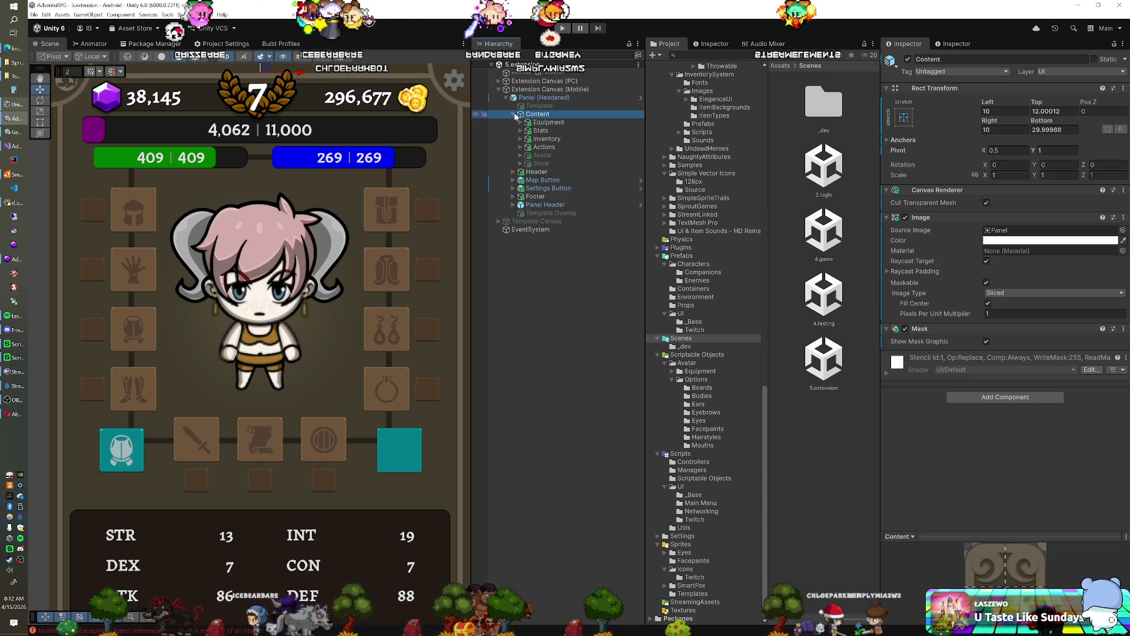
left_click(520, 122)
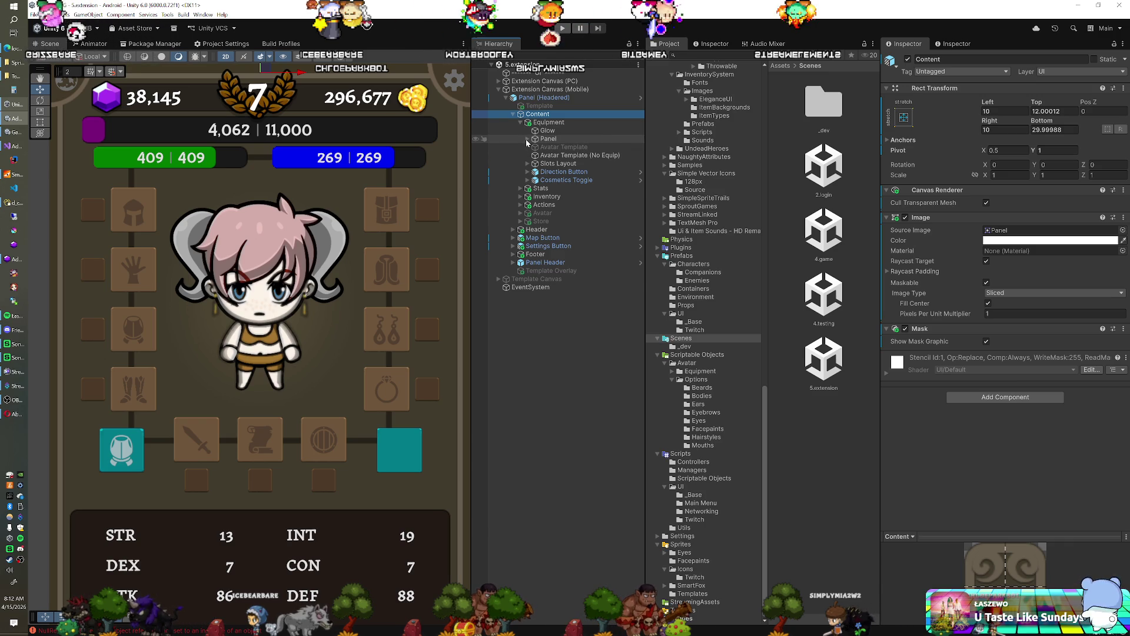
left_click(527, 139)
left_click(568, 140)
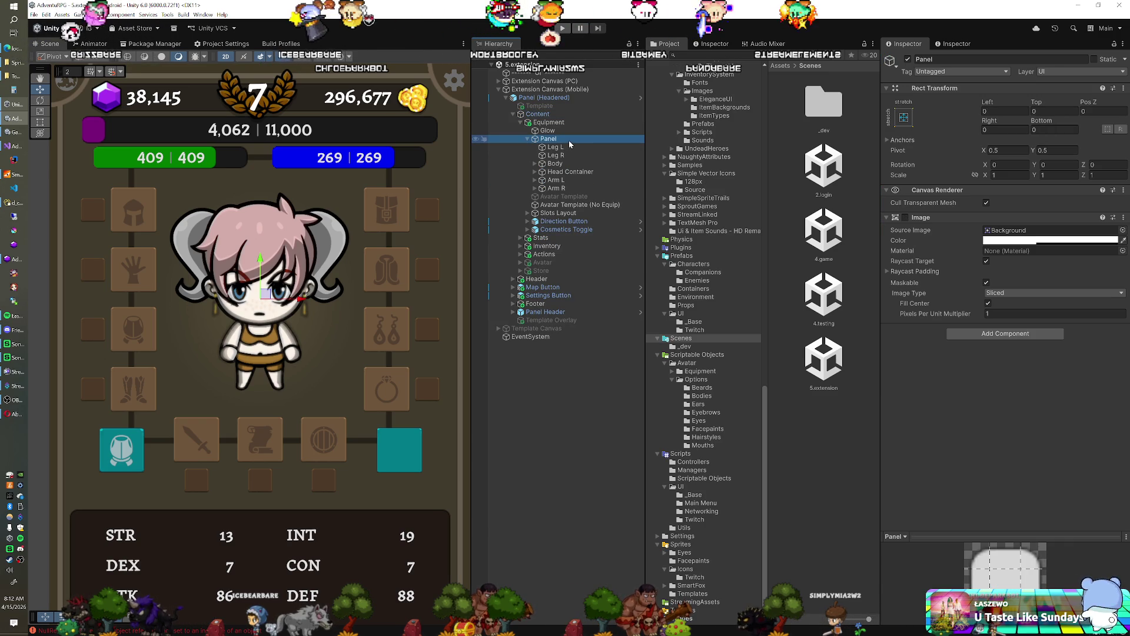
Rename Panel to Avatar, then expand Body and select its Equip Chest child.
key("F2")
type("Avatar")
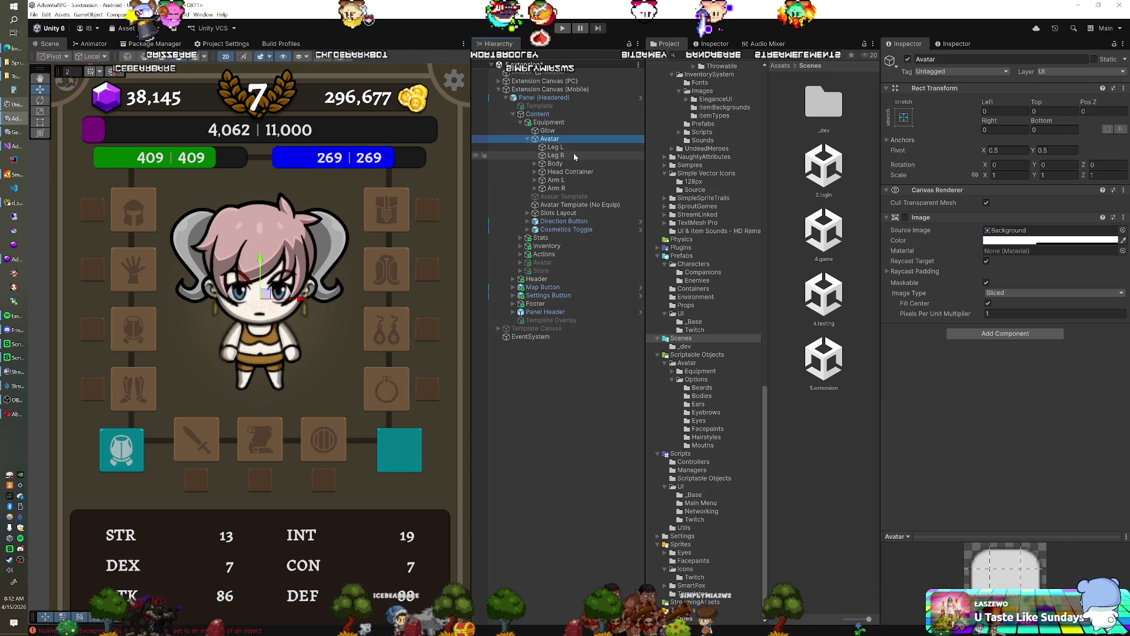
left_click(535, 163)
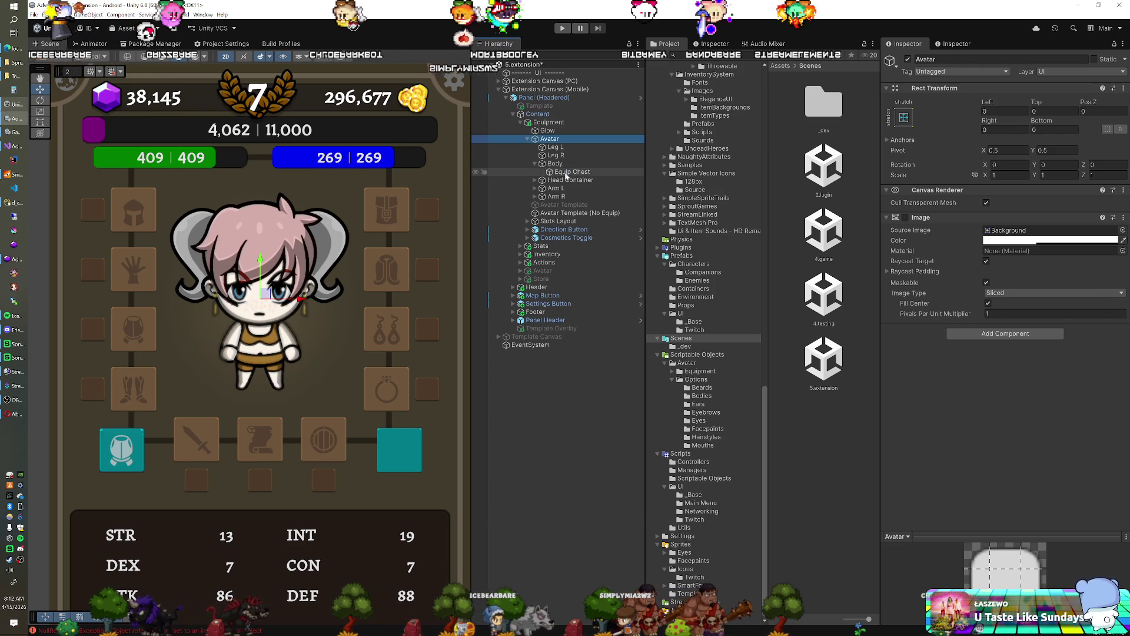
left_click(567, 172)
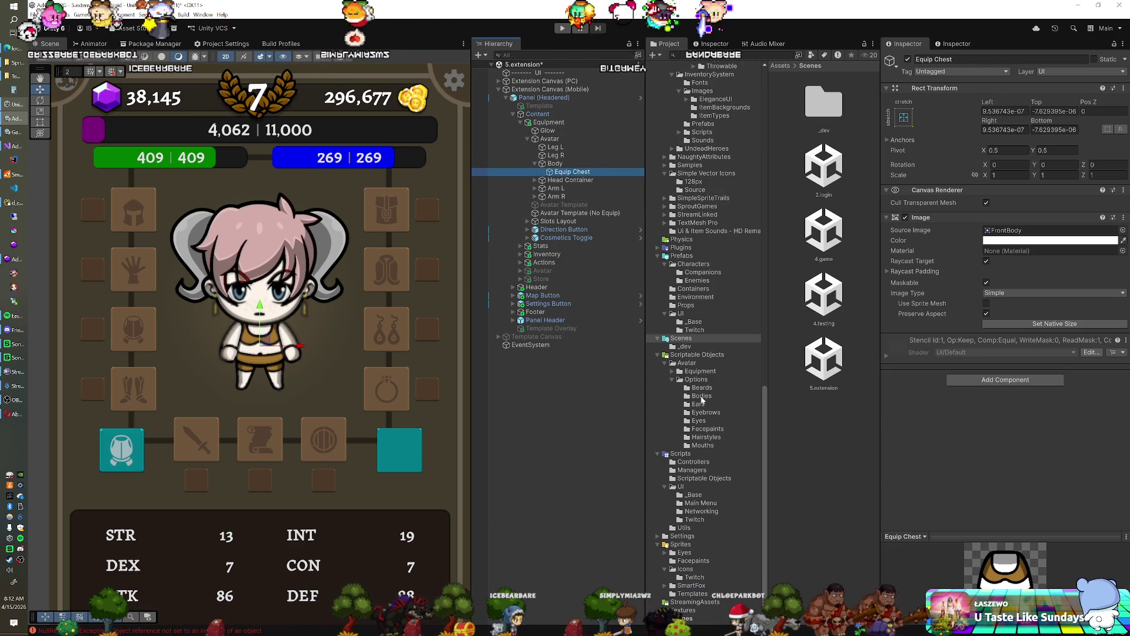
Assign GraveyardClothes' FrontBody sprite from the Armor folder to Equip Chest's Source Image.
left_click(673, 371)
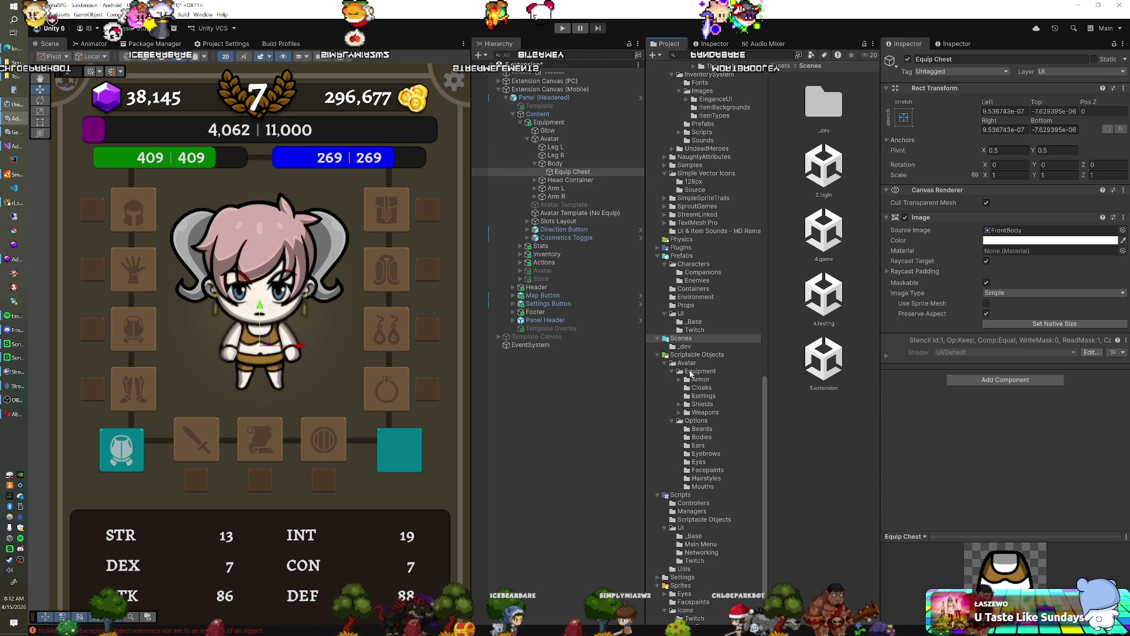
left_click(699, 379)
scroll(787, 386, "down", 5)
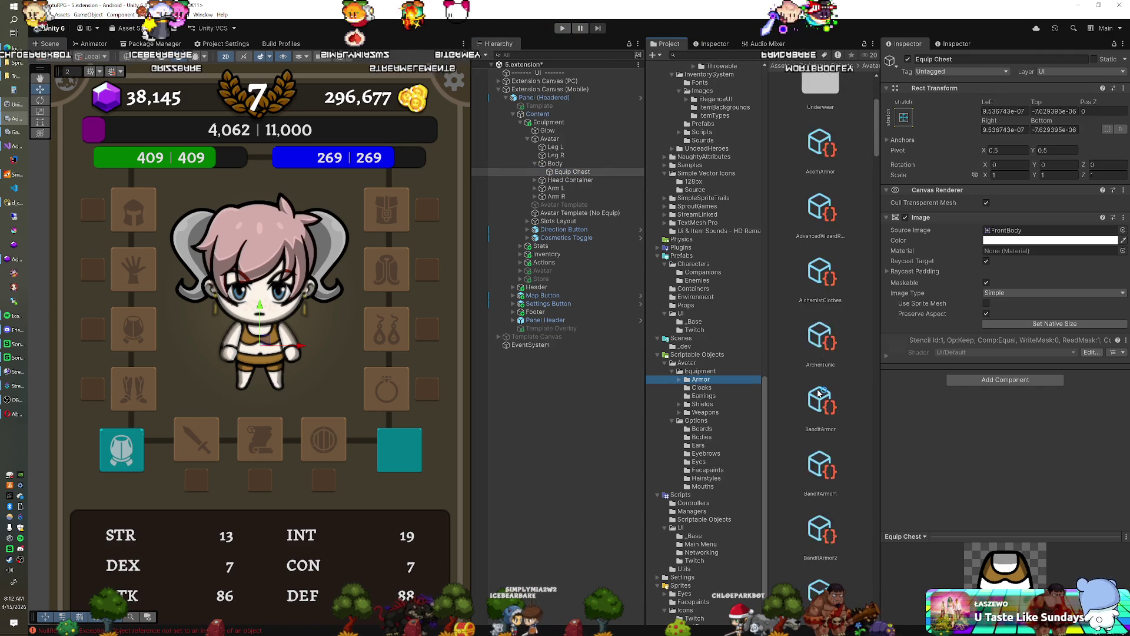
scroll(861, 606, "down", 5, "ctrl")
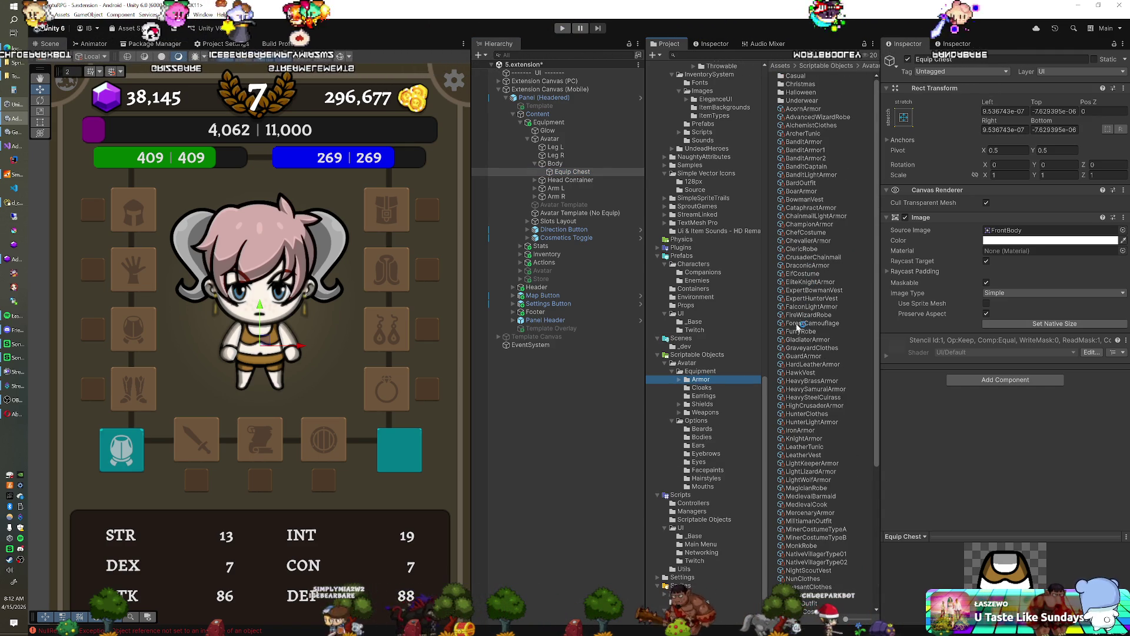
left_click(801, 348)
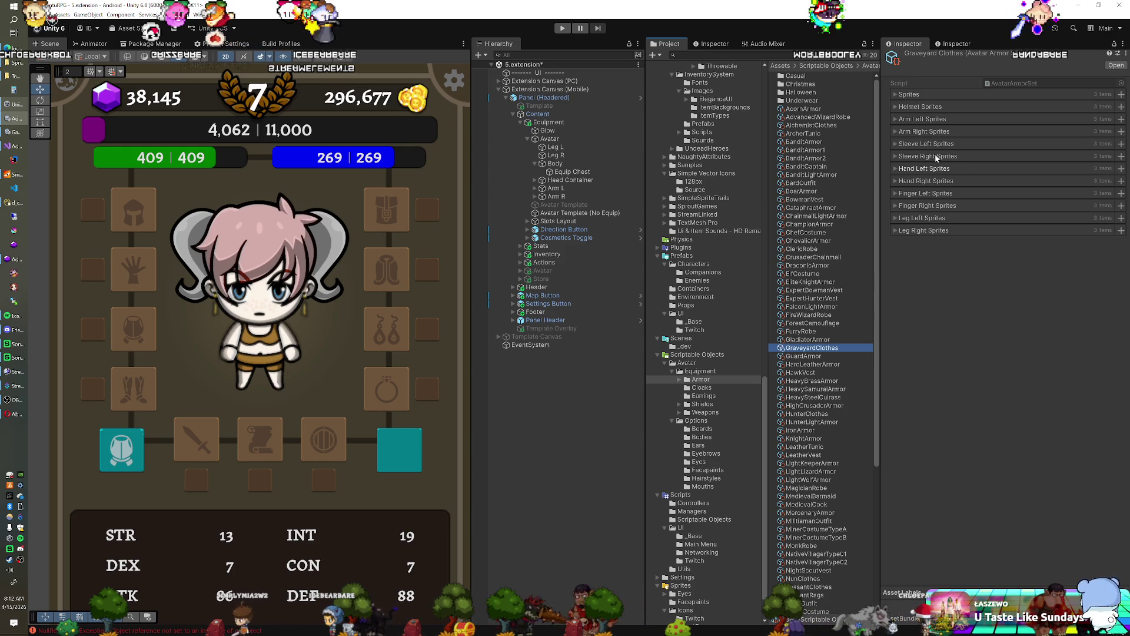
left_click(910, 95)
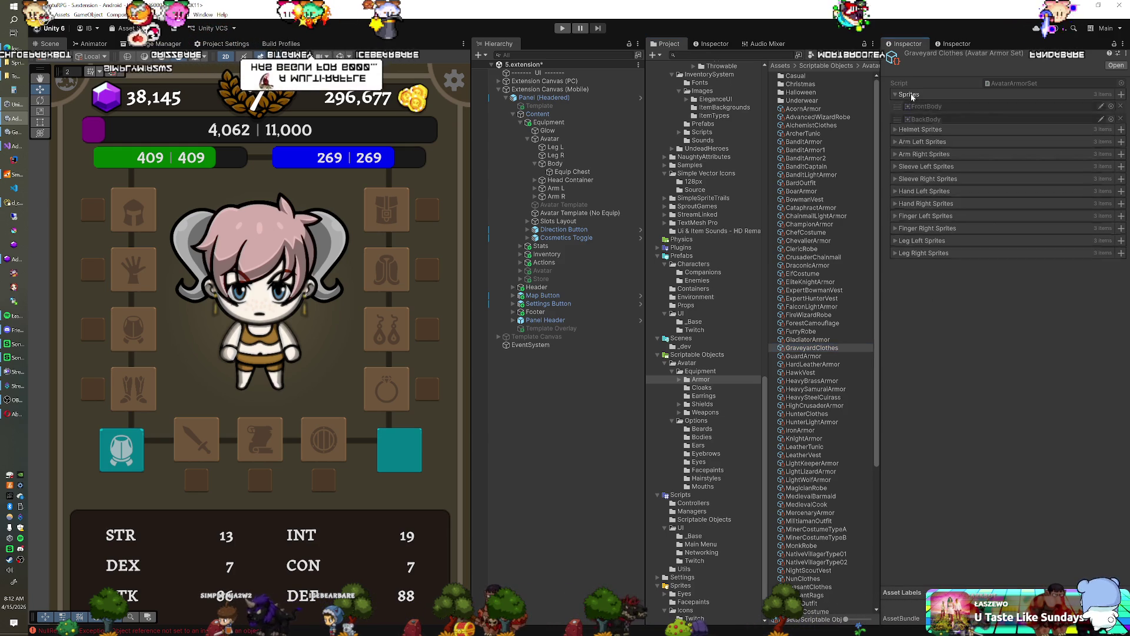
left_click(945, 106)
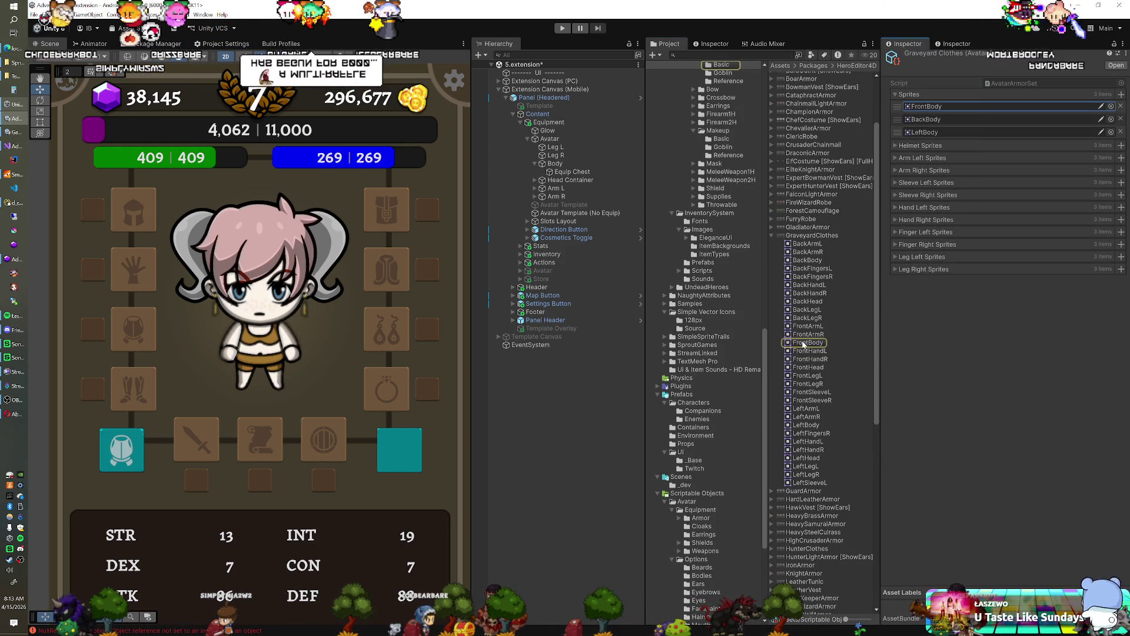
left_click(583, 172)
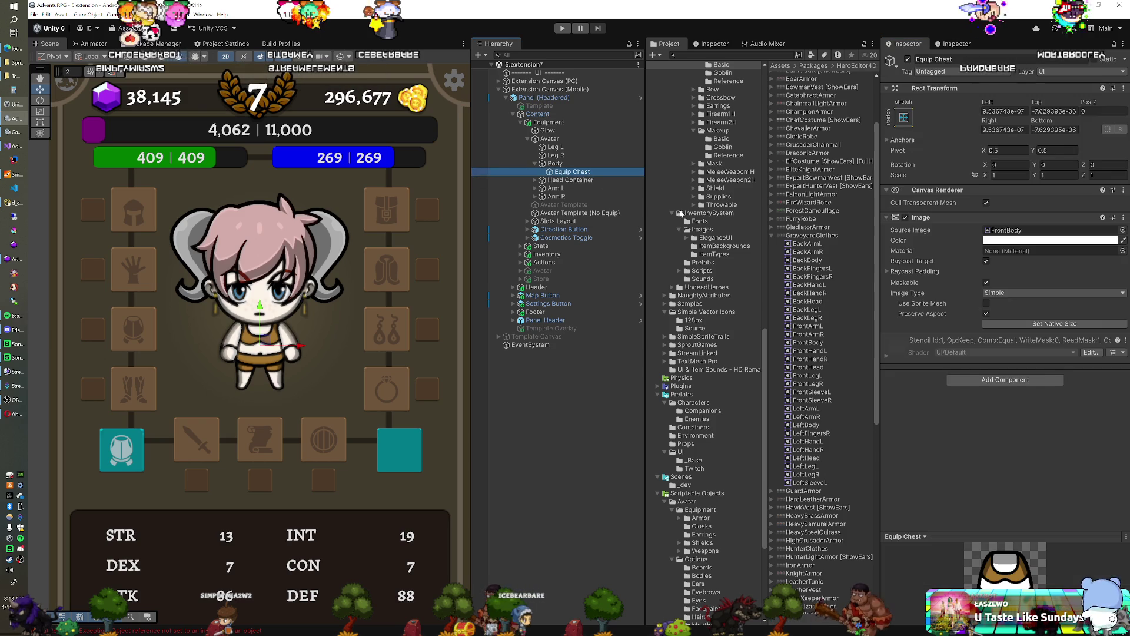
left_click(916, 304)
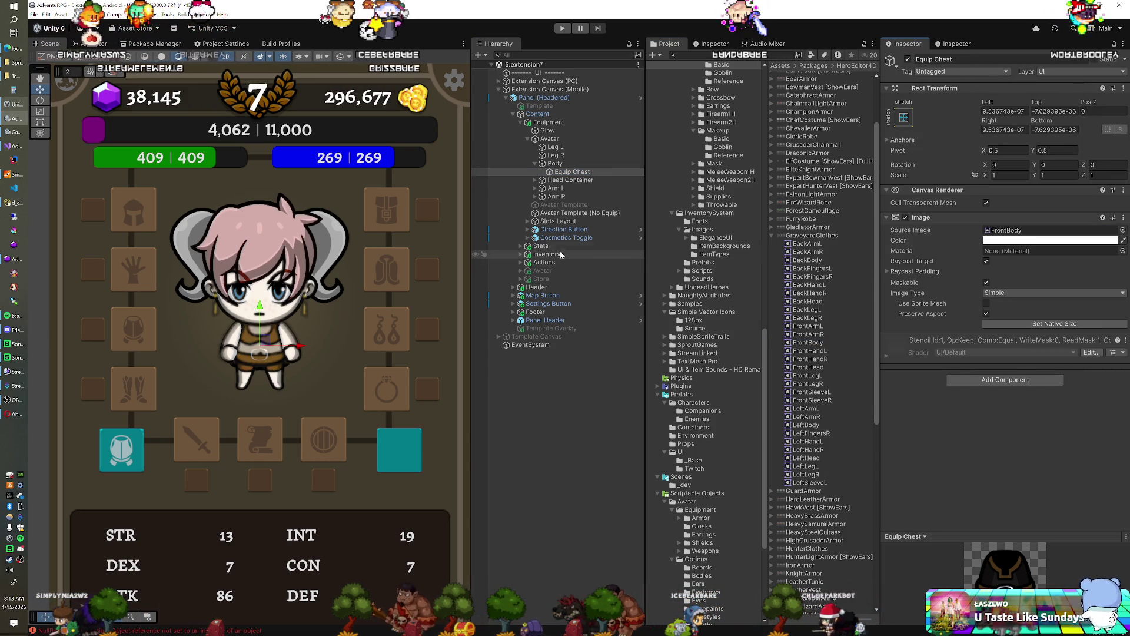
key("ctrl+z")
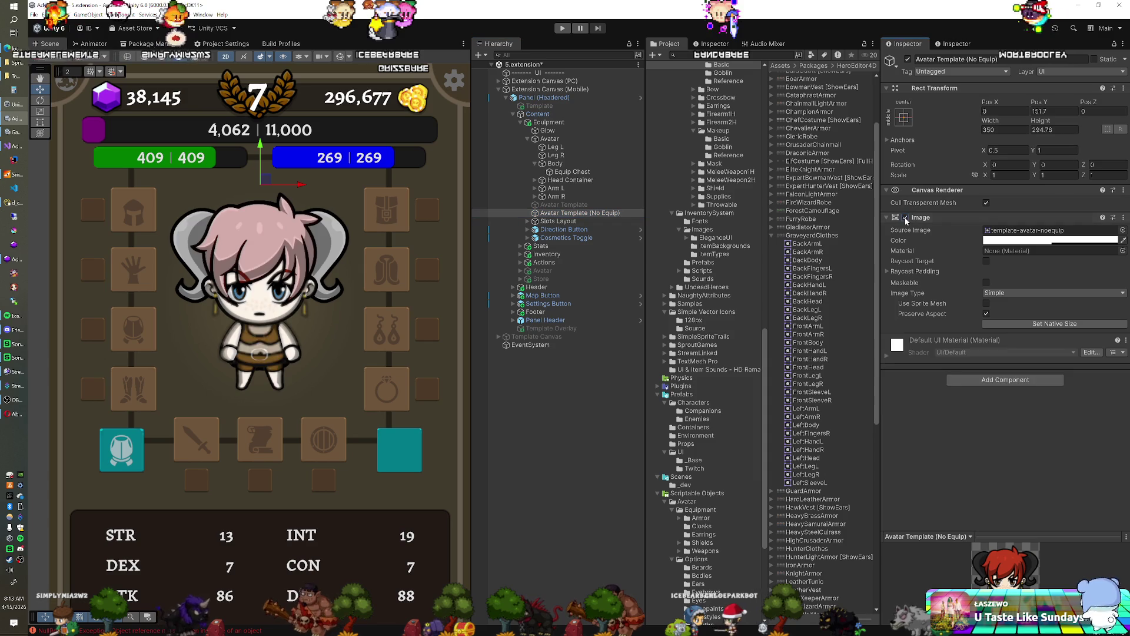
Disable the Avatar Template (No Equip) image and nest a Leg L copy named Equip Leg L under Leg L.
left_click(905, 217)
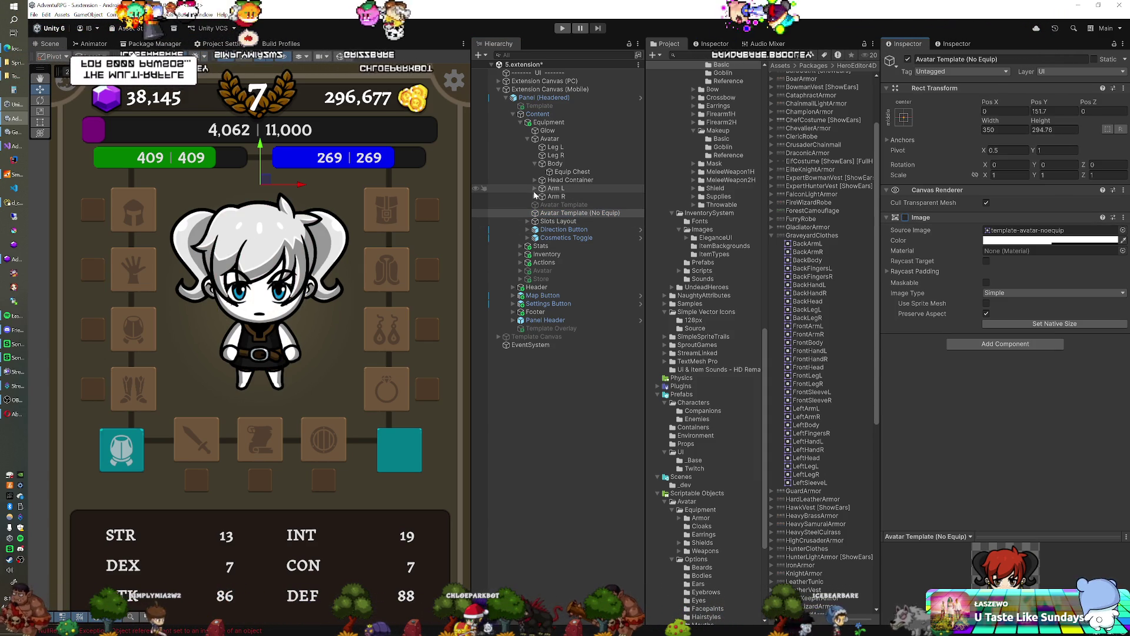
left_click(554, 147)
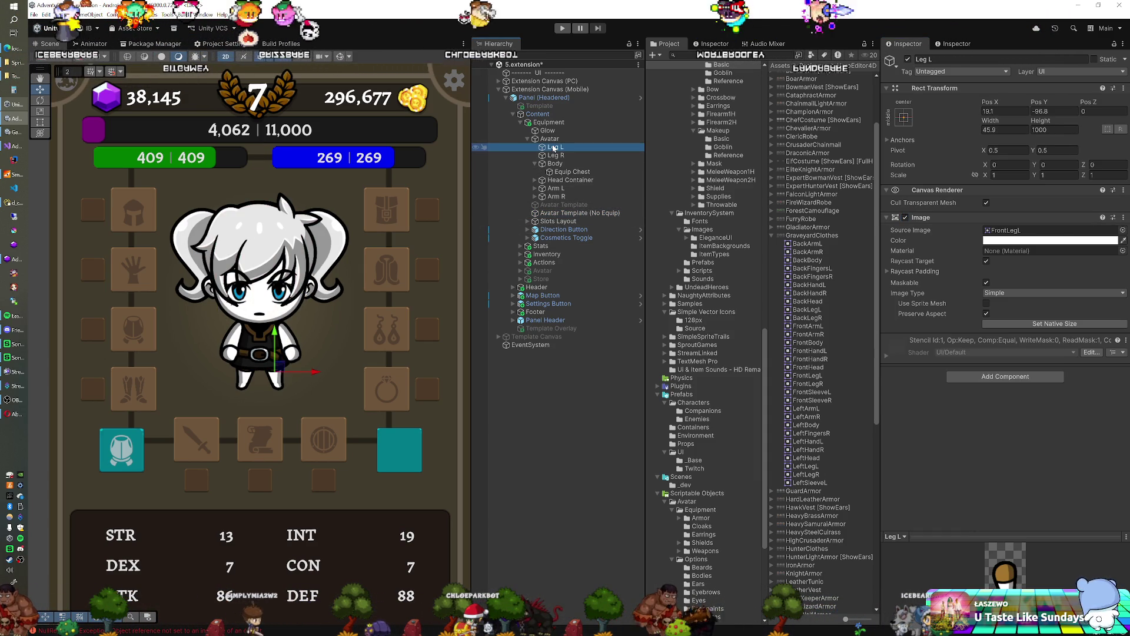
key("ctrl+d")
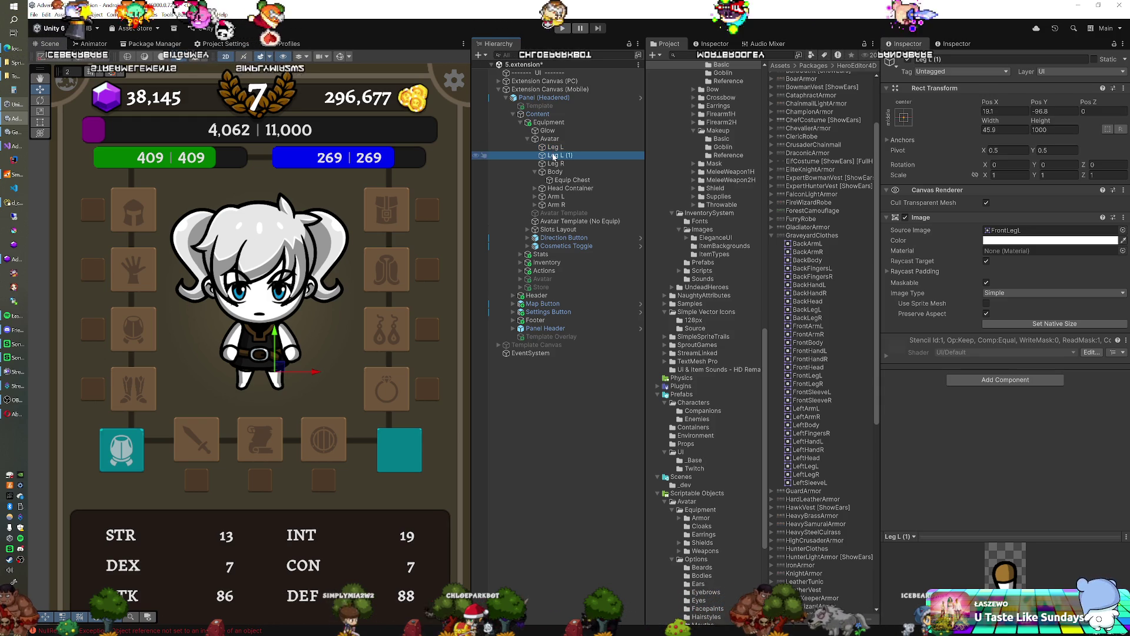
left_click_drag(554, 151, 557, 158)
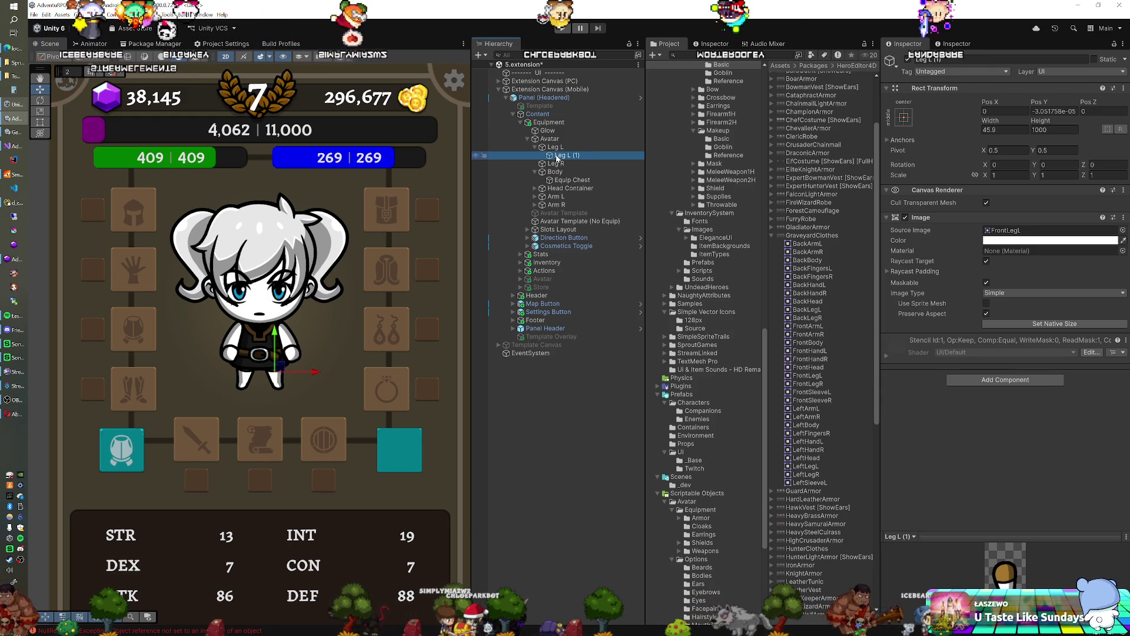
key("F2")
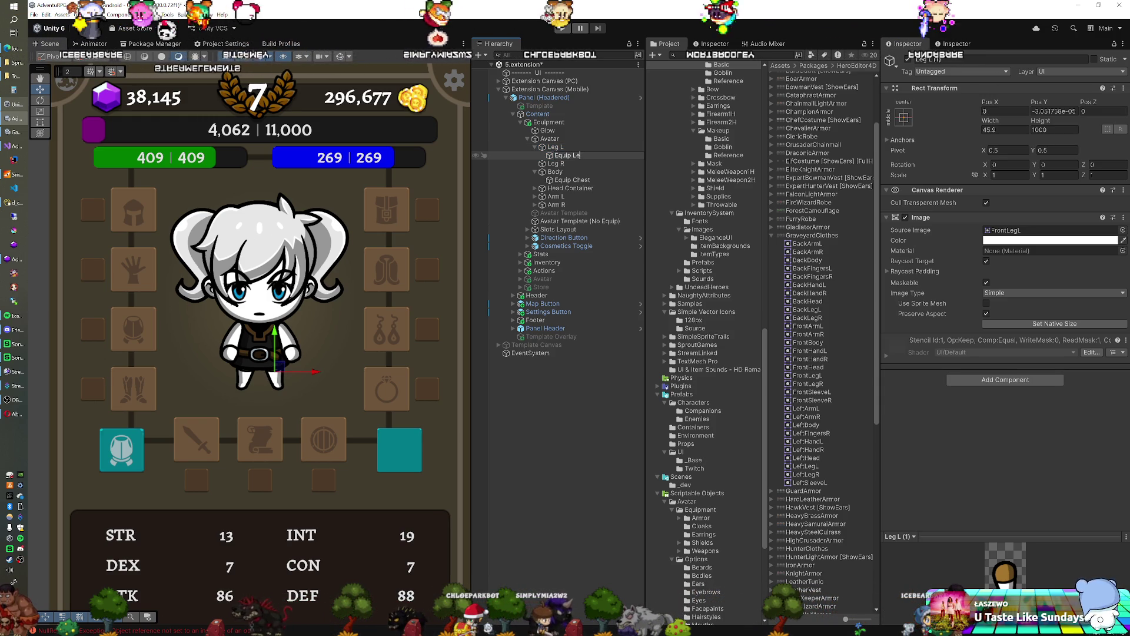
key("Return")
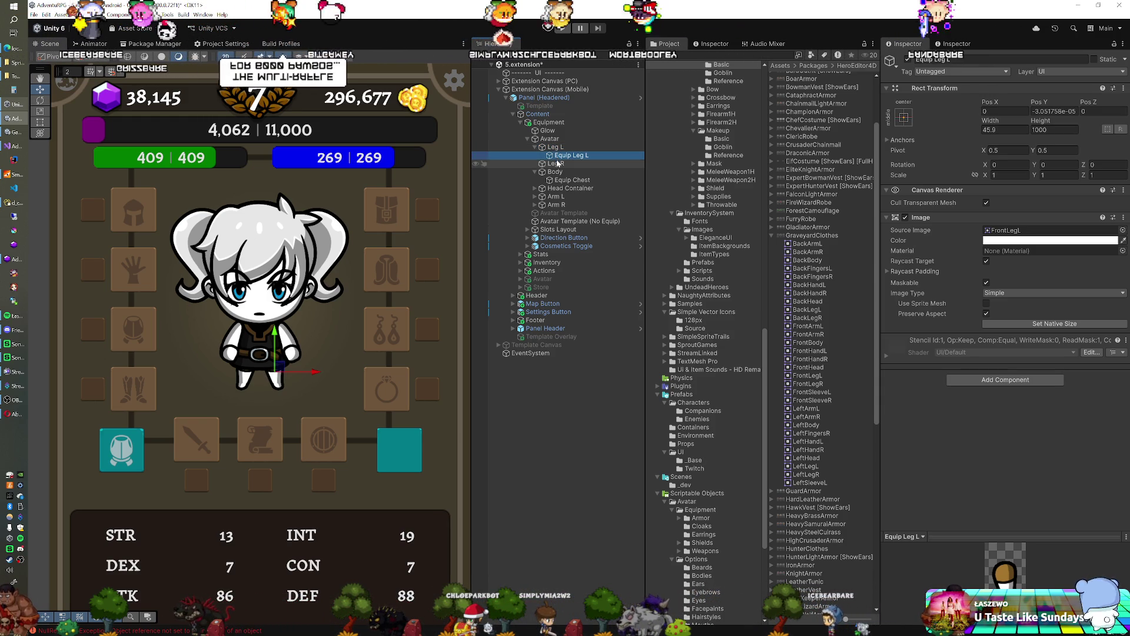
Nest a Leg R copy named Equip Leg R under Leg R.
left_click(557, 163)
key("ctrl+d")
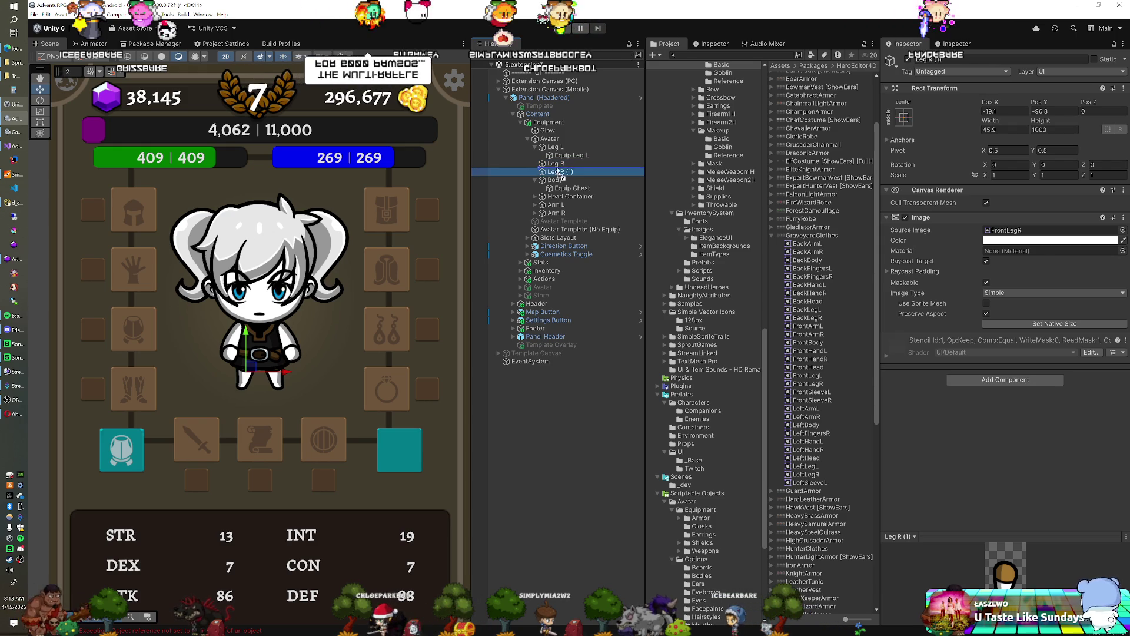
left_click_drag(558, 172, 557, 165)
key("F2")
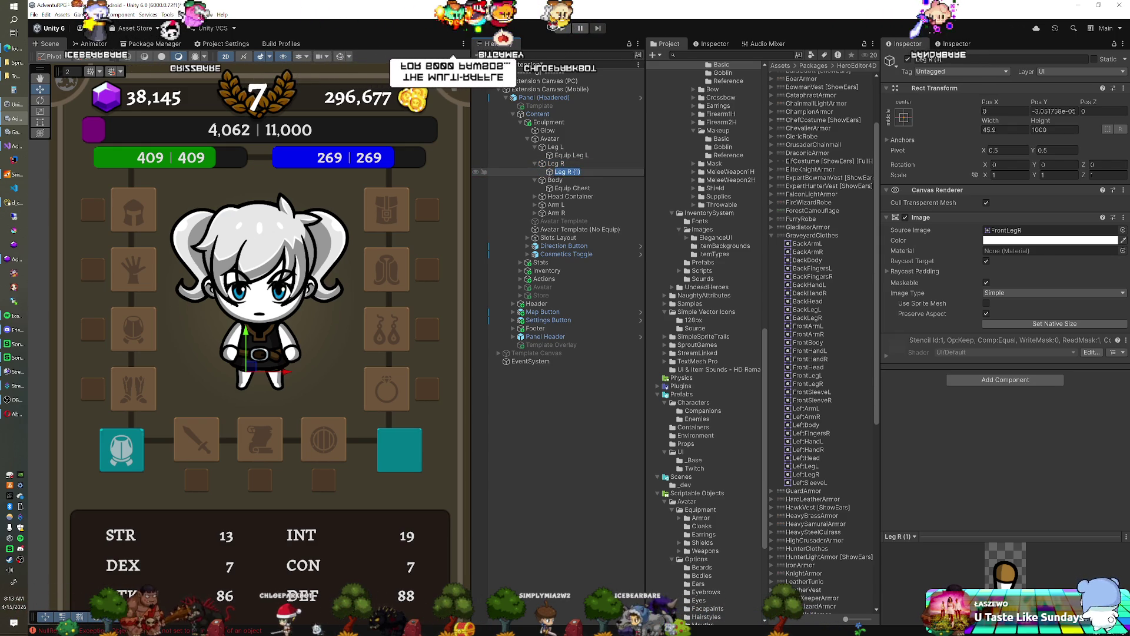
type("Equip Leg R")
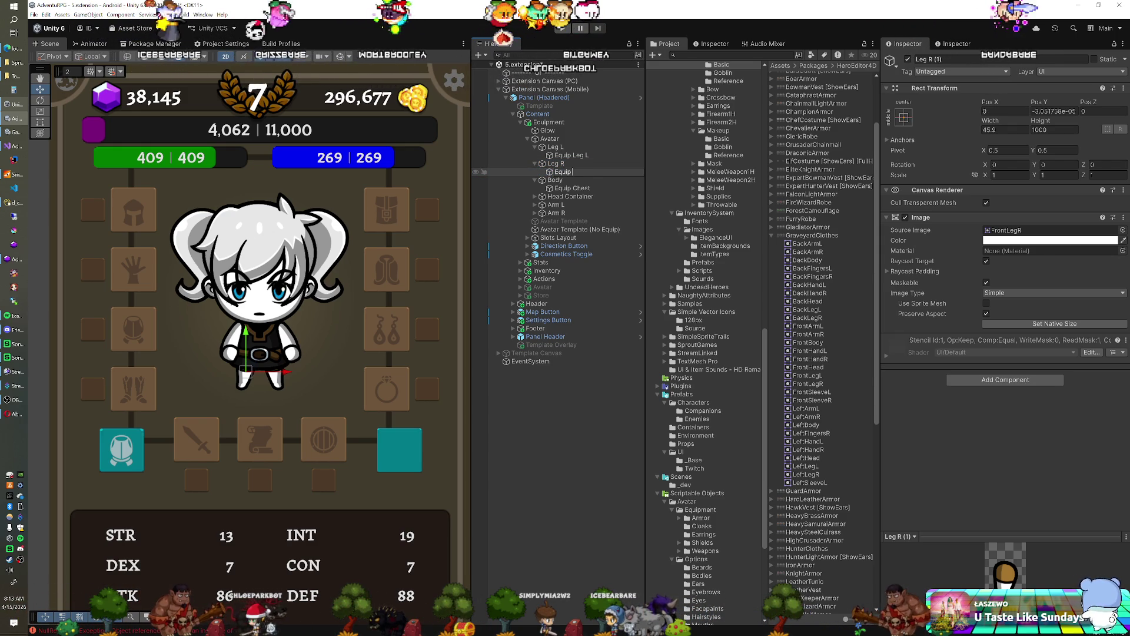
key("Return")
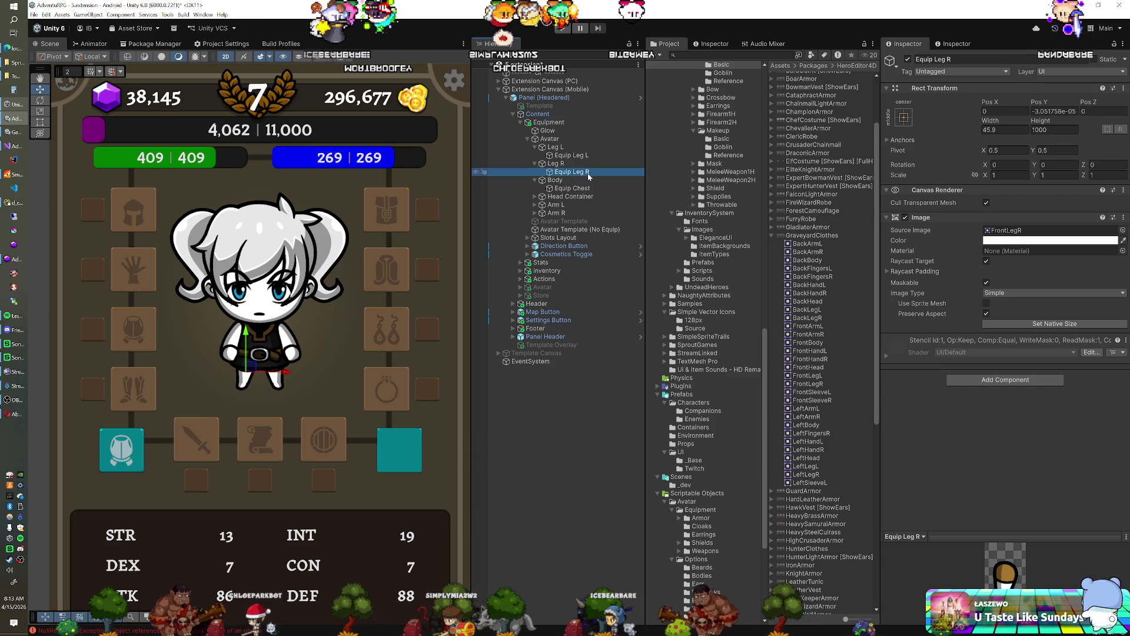
Assign the GraveyardClothes FrontLegL and FrontLegR sprites to Equip Leg L and Equip Leg R.
left_click(587, 156)
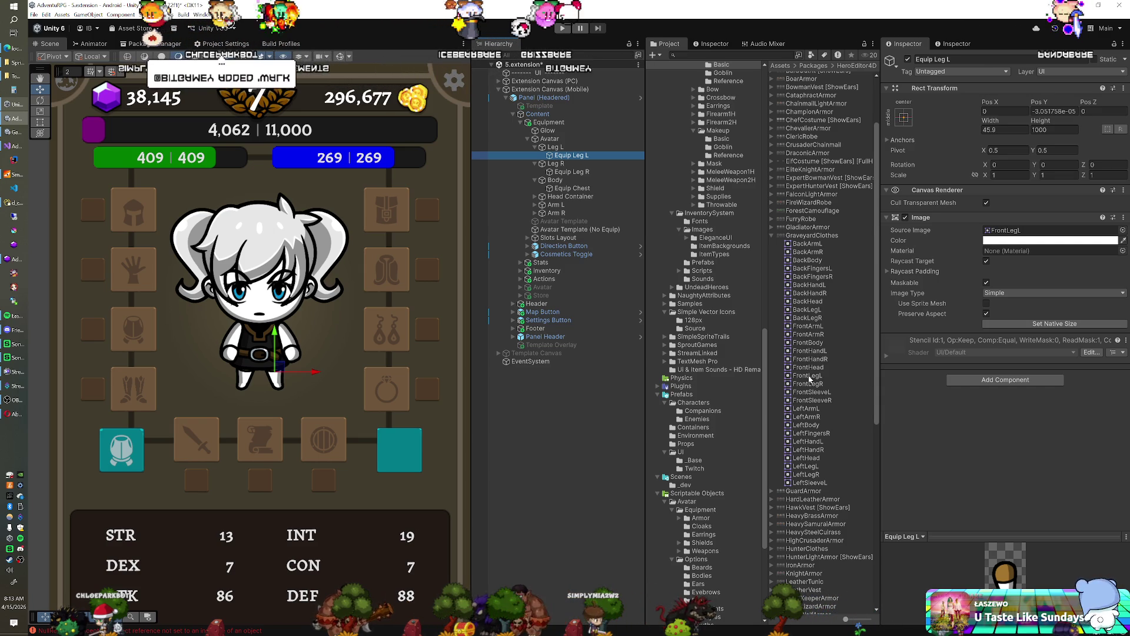
mouse_move(810, 378)
left_mouse_down()
mouse_move(997, 235)
mouse_move(1019, 231)
left_mouse_up()
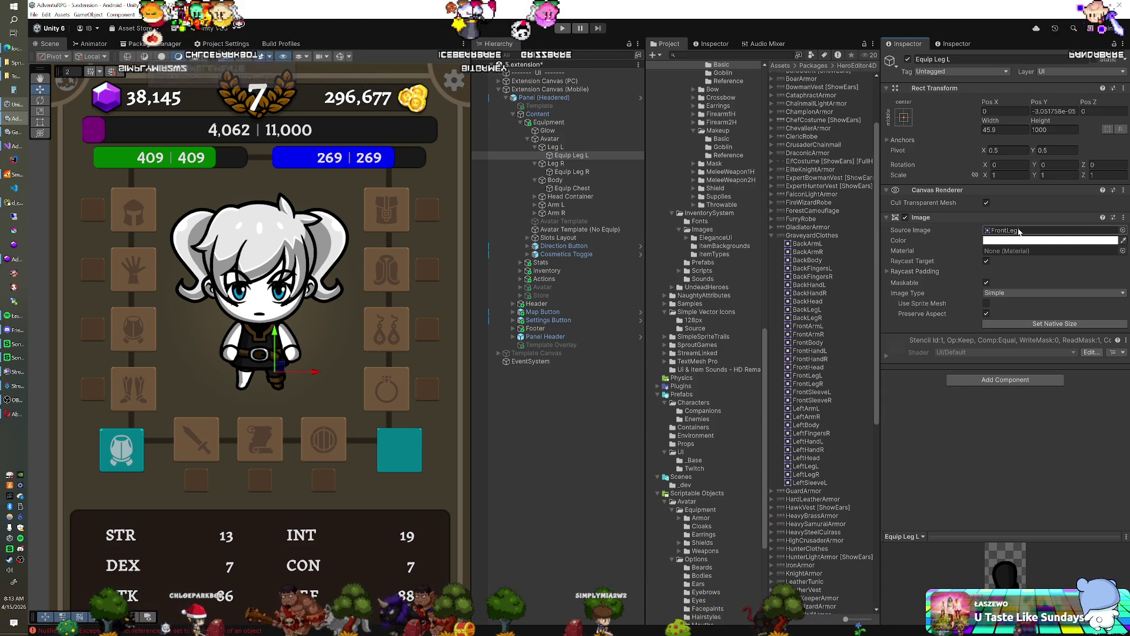
left_click(570, 172)
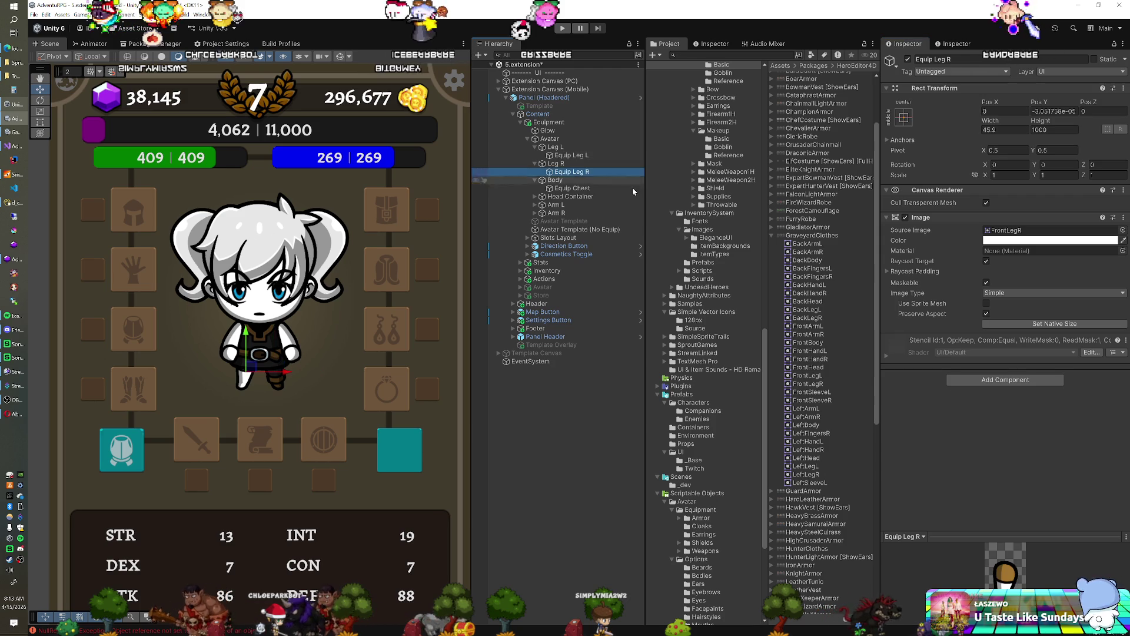
left_click_drag(807, 384, 1024, 231)
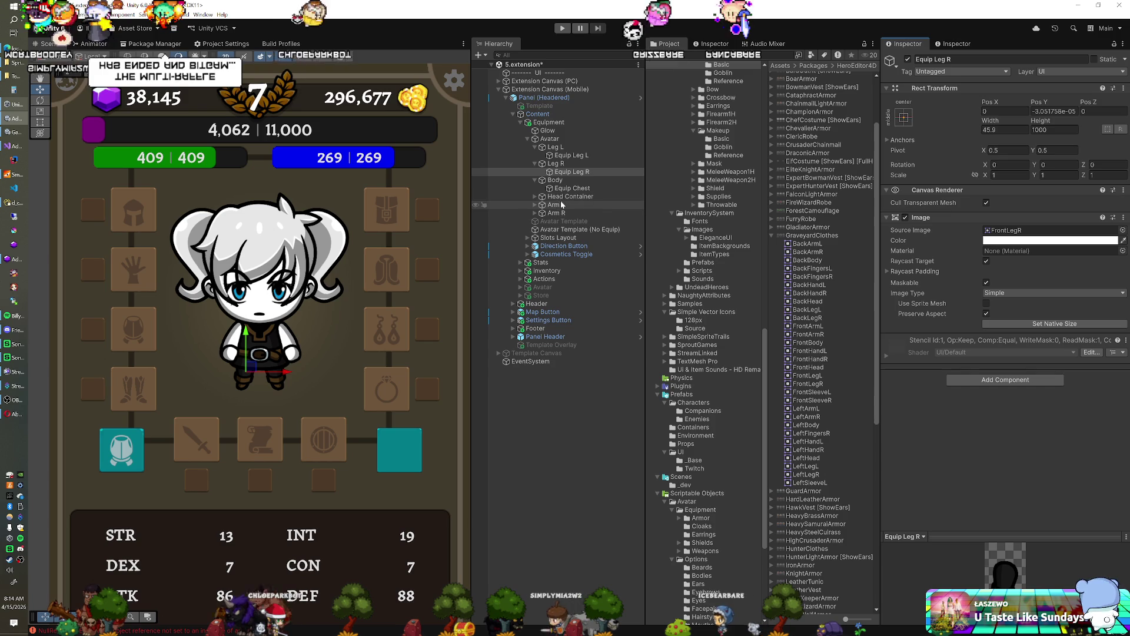
Collapse the GraveyardClothes sprite set and expand SlaveRags in the Project panel.
left_click(772, 235)
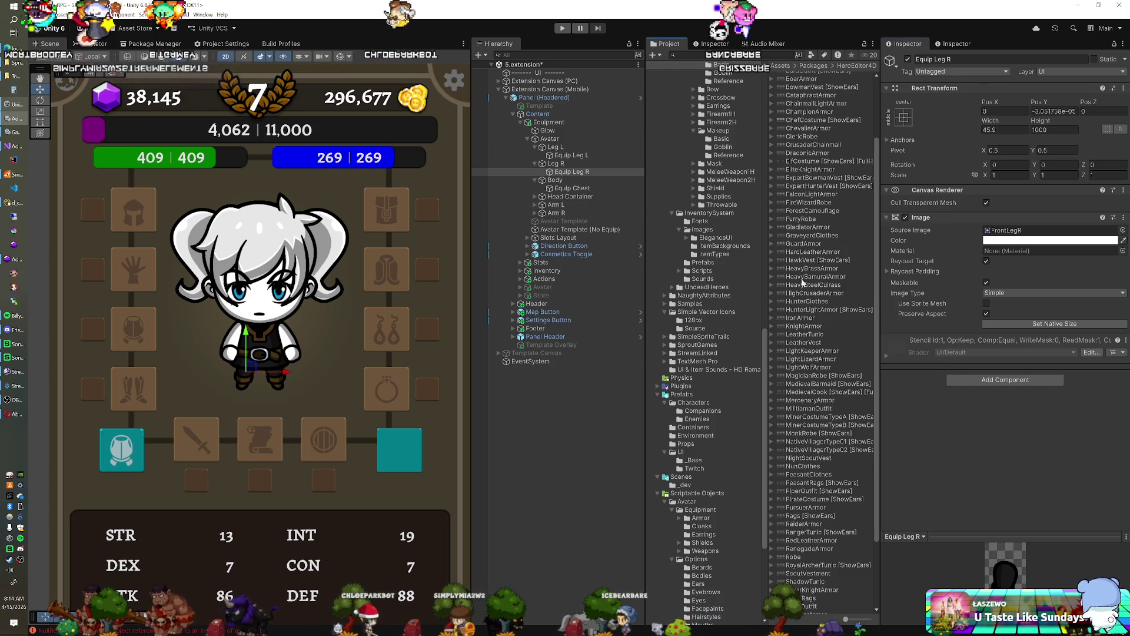
scroll(798, 455, "down", 3)
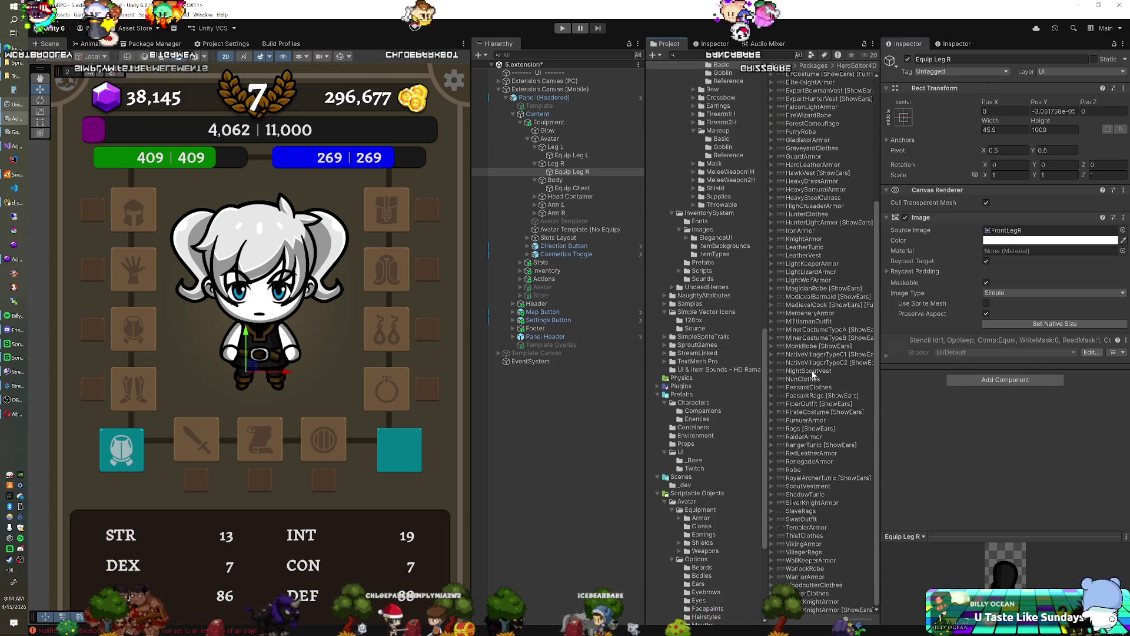
left_click(772, 510)
scroll(826, 488, "down", 5)
scroll(825, 485, "down", 3)
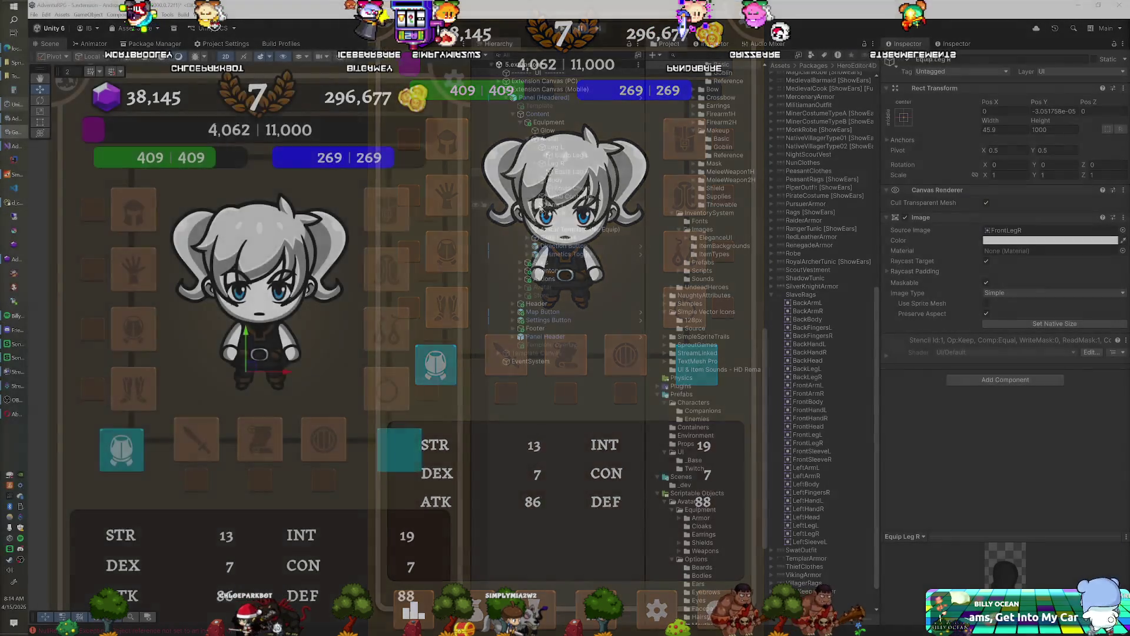
Duplicate Arm L, rename the copy Equip Bracers L, and nest it under Arm L.
left_click(558, 206)
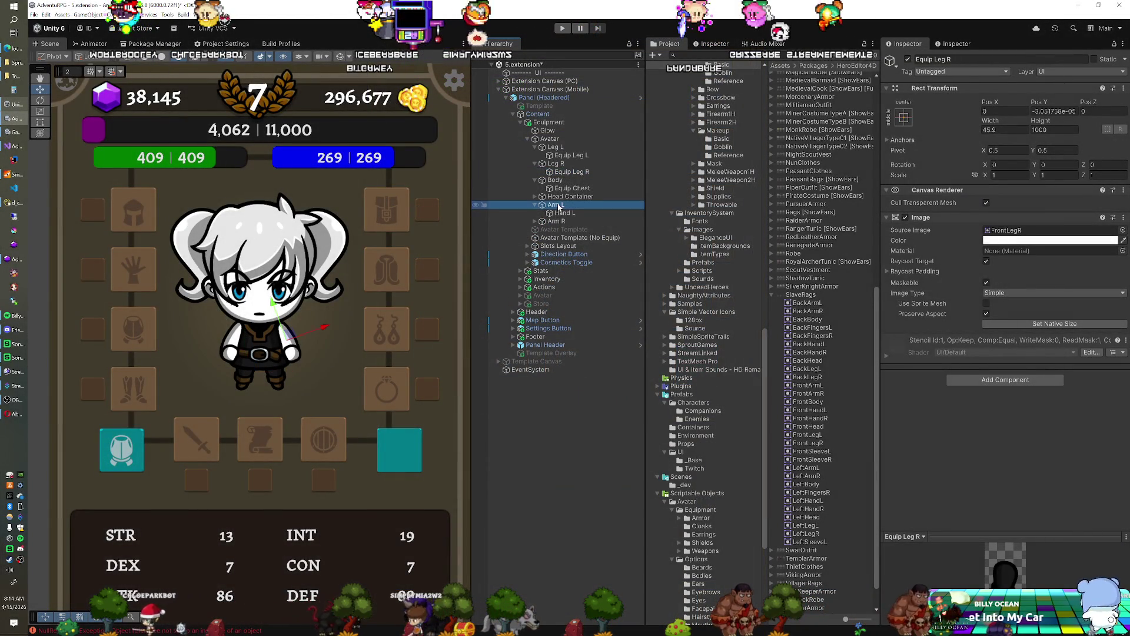
key("ctrl+d")
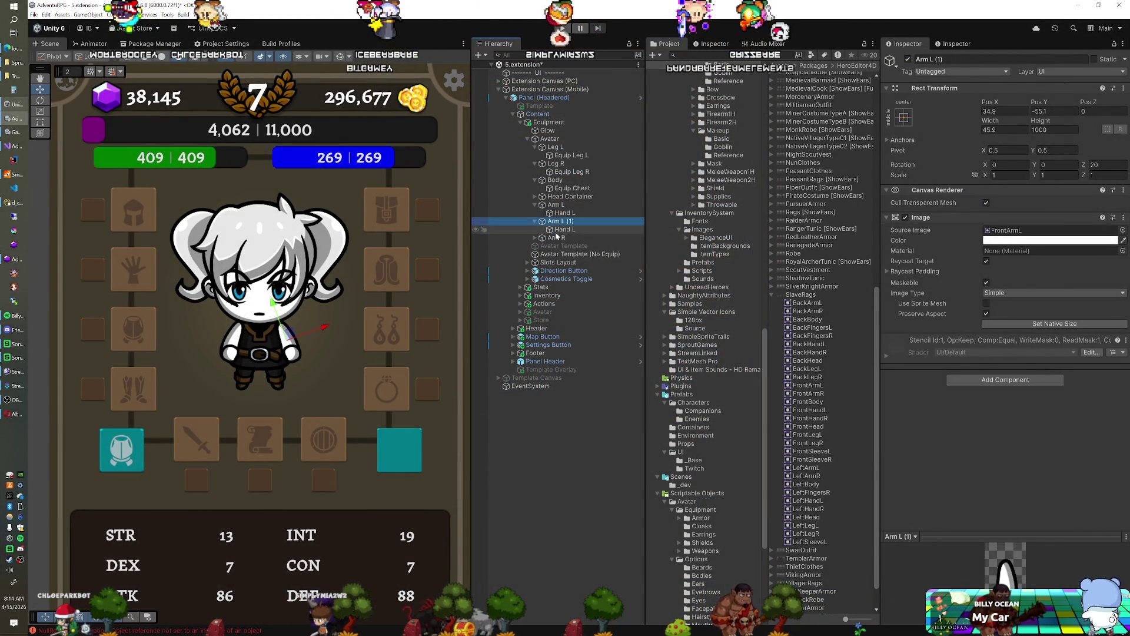
left_click(558, 221, "ctrl")
left_click(558, 222)
type("Bracers L")
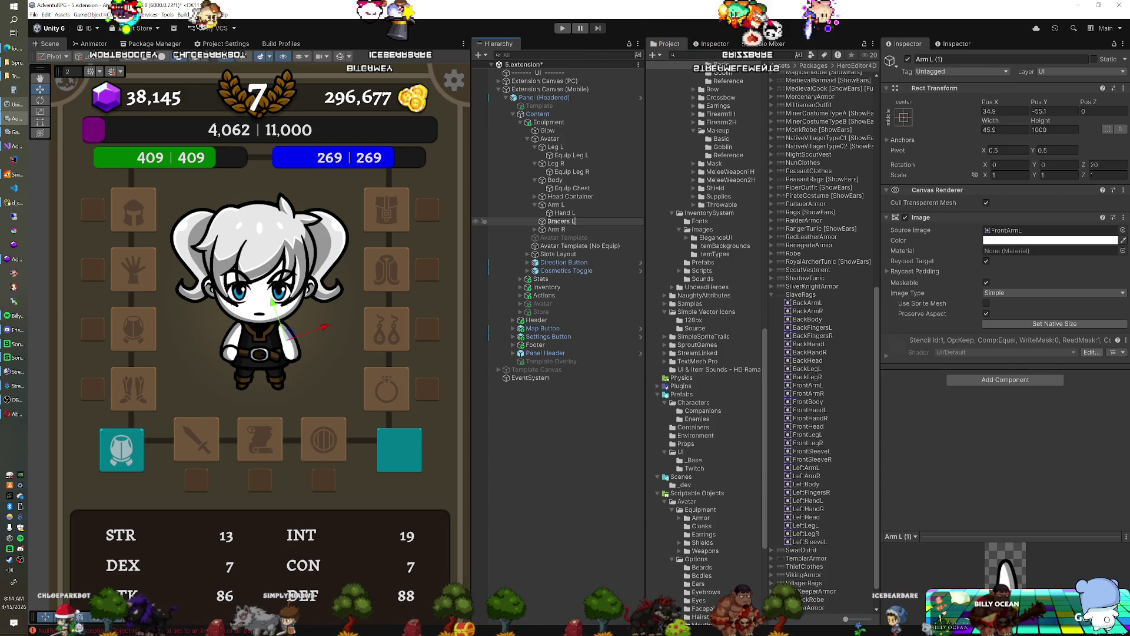
key("Home")
type("Equip")
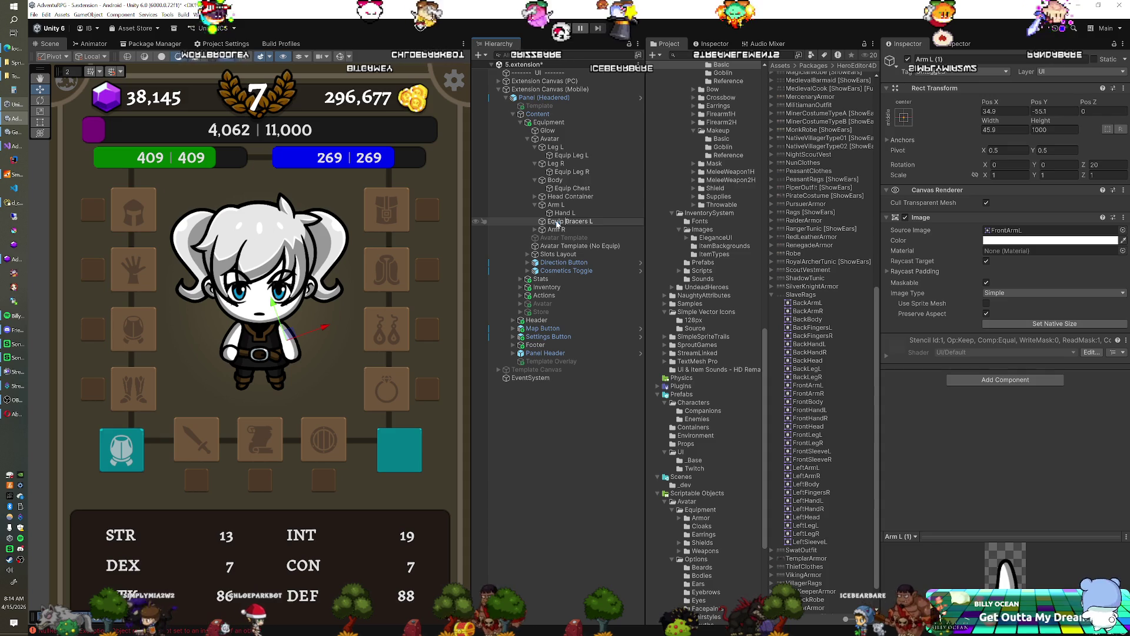
key("Return")
left_click_drag(557, 222, 558, 205)
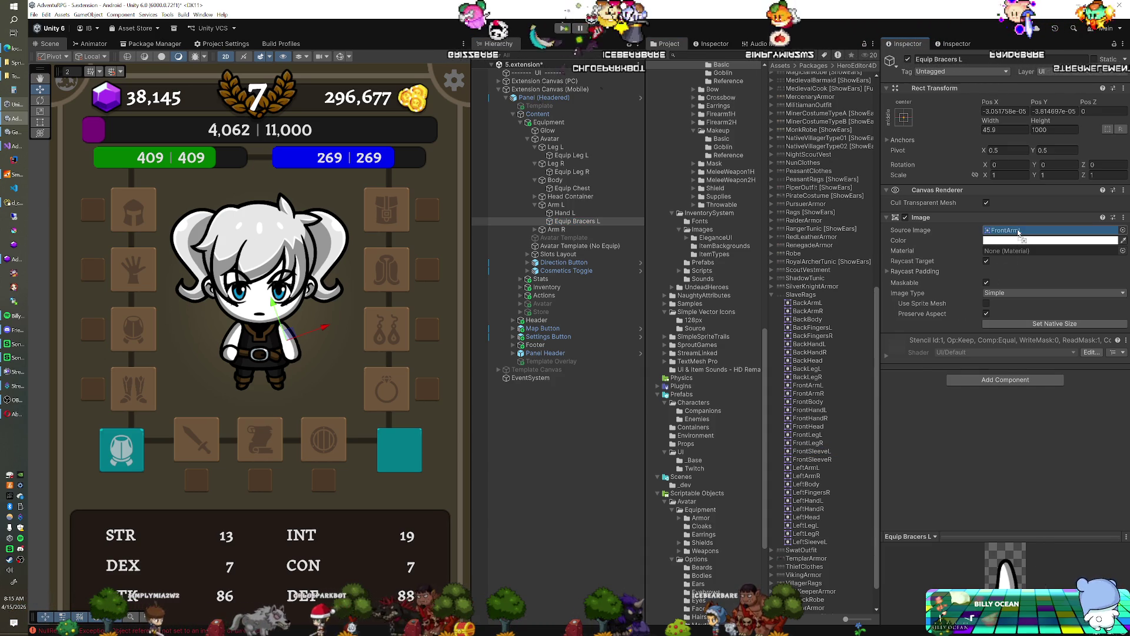
Give Equip Bracers L the FrontSleeveL sprite, lower it to Pos Y -11.4, and expand FurryRobe.
left_click_drag(812, 451, 1000, 231)
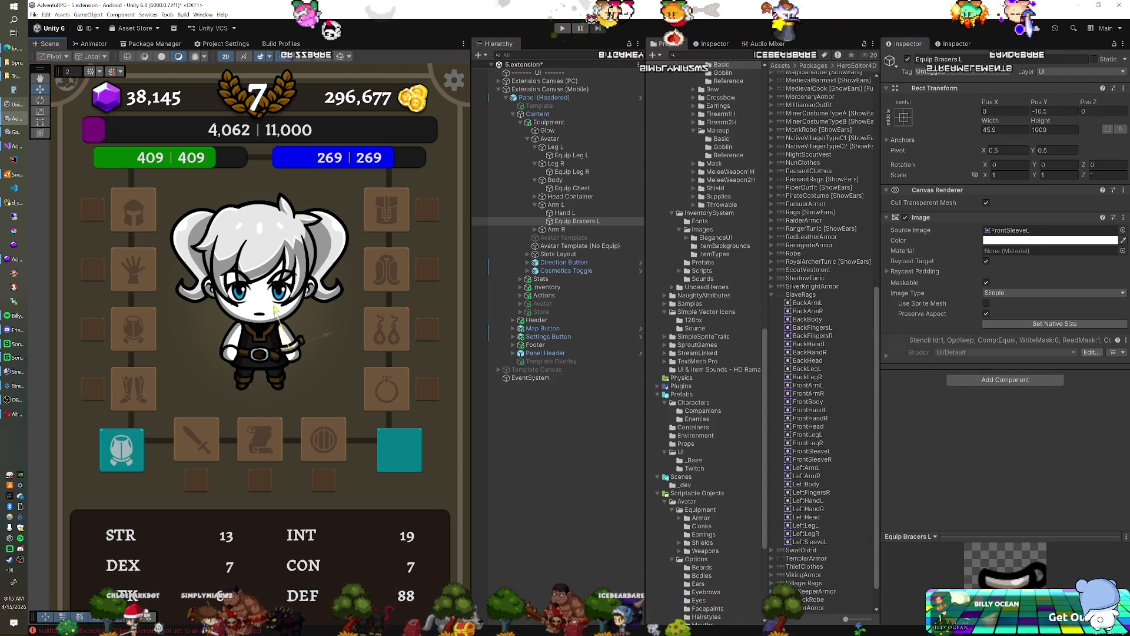
left_click_drag(272, 306, 276, 311)
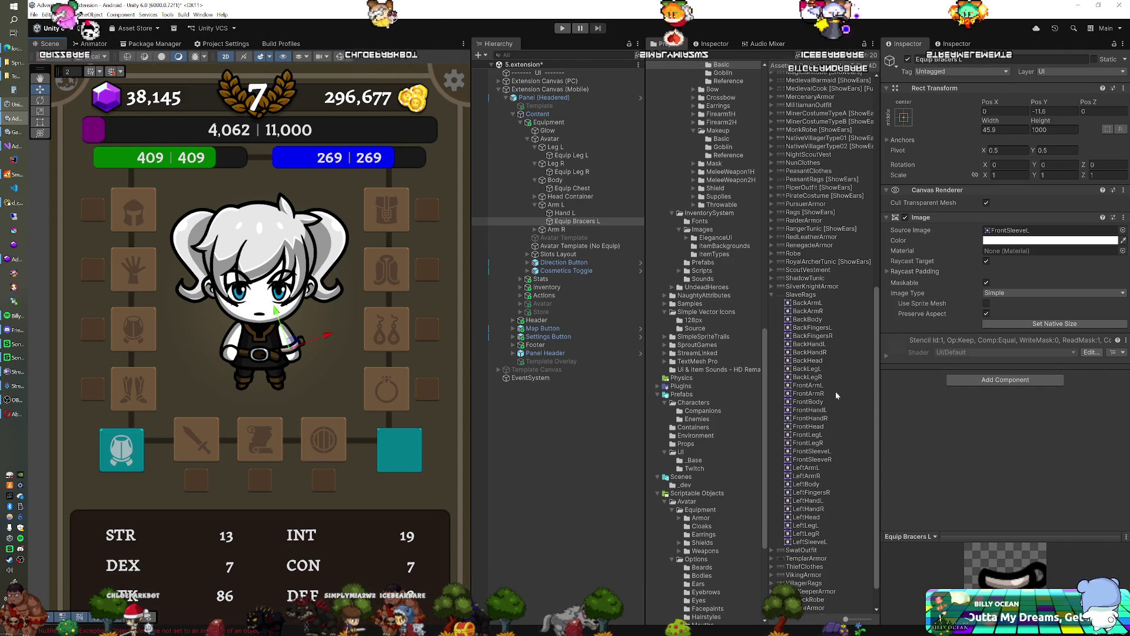
scroll(830, 391, "up", 10)
scroll(815, 381, "up", 2)
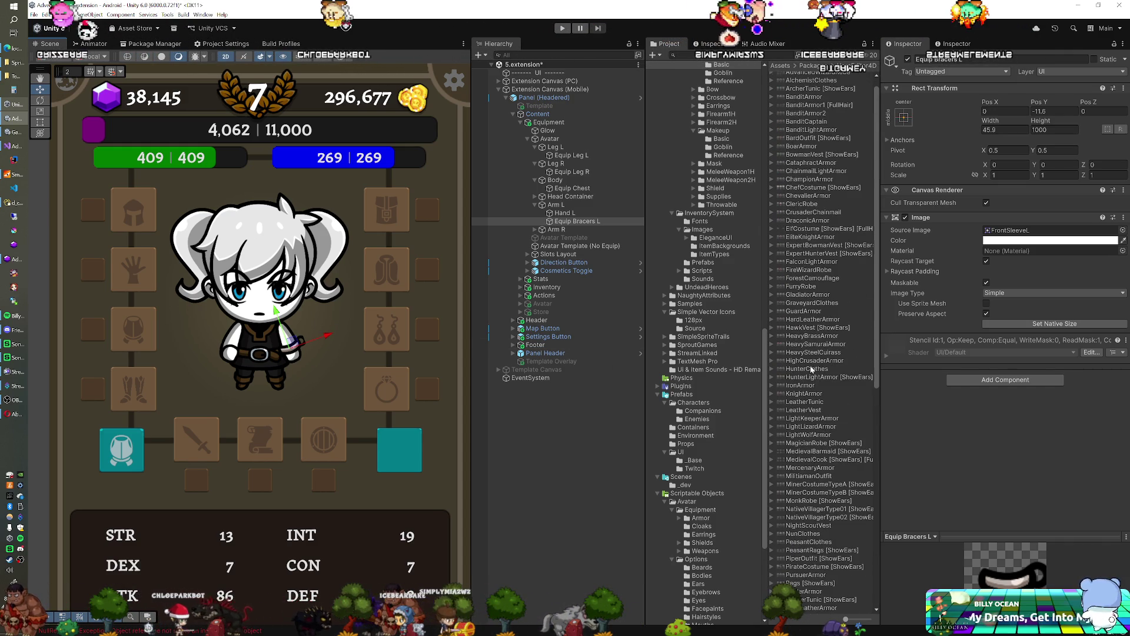
left_click(772, 287)
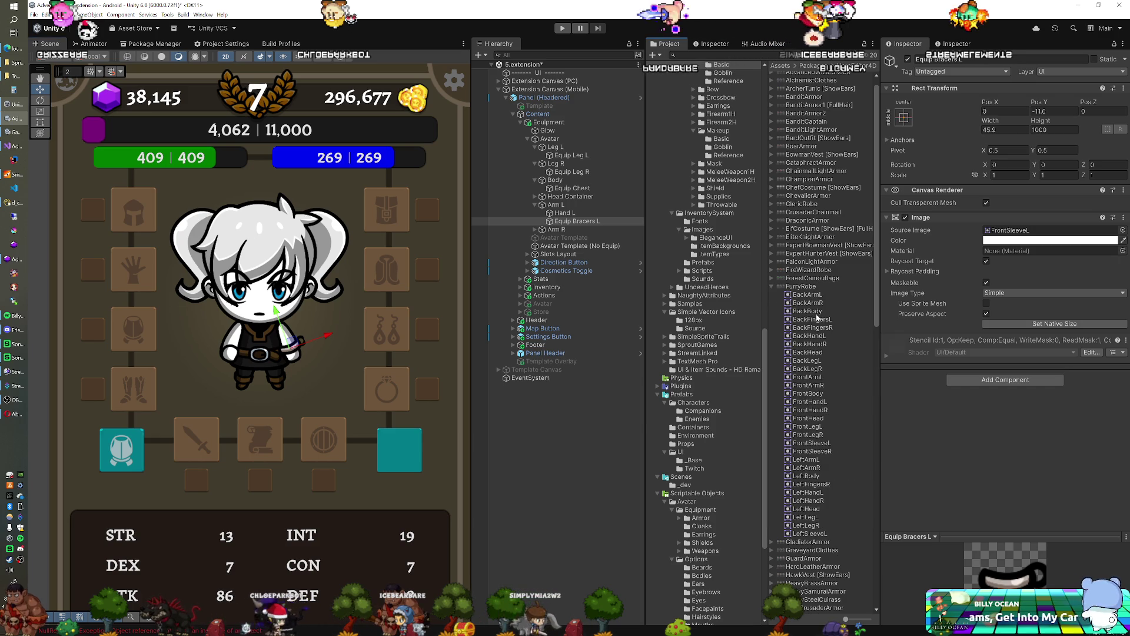
scroll(817, 318, "down", 2)
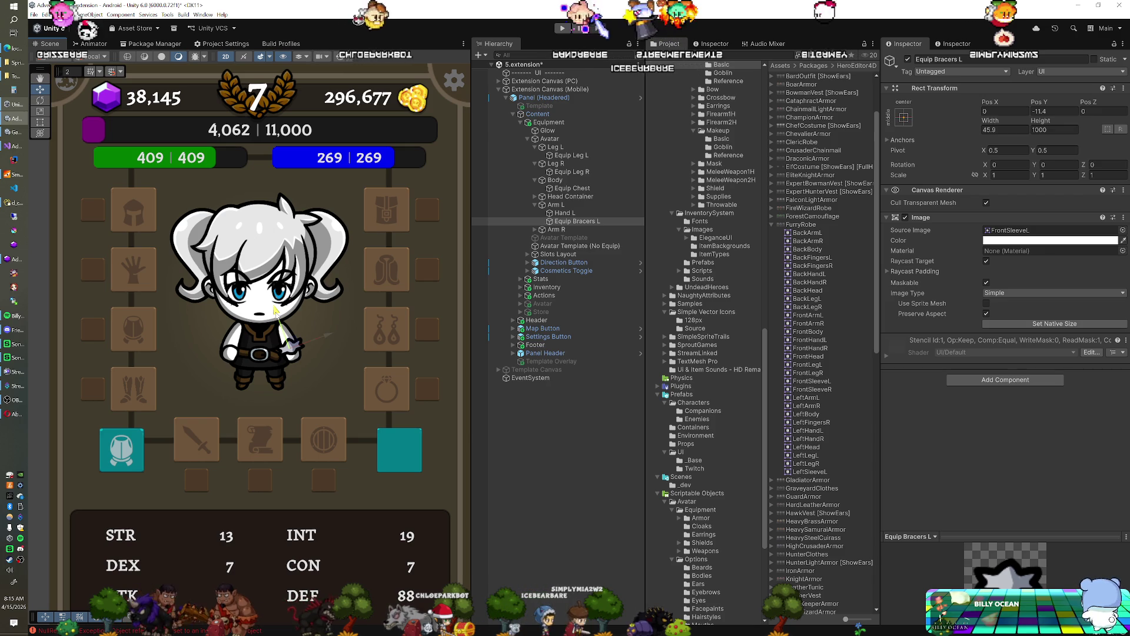
scroll(833, 373, "down", 15)
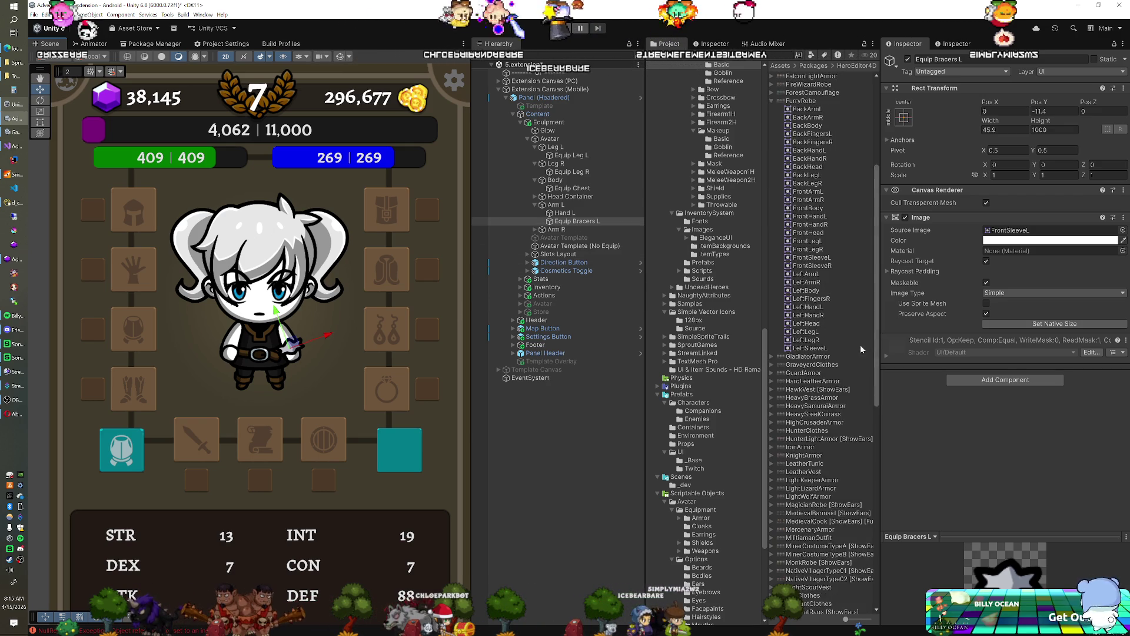
scroll(833, 373, "down", 3)
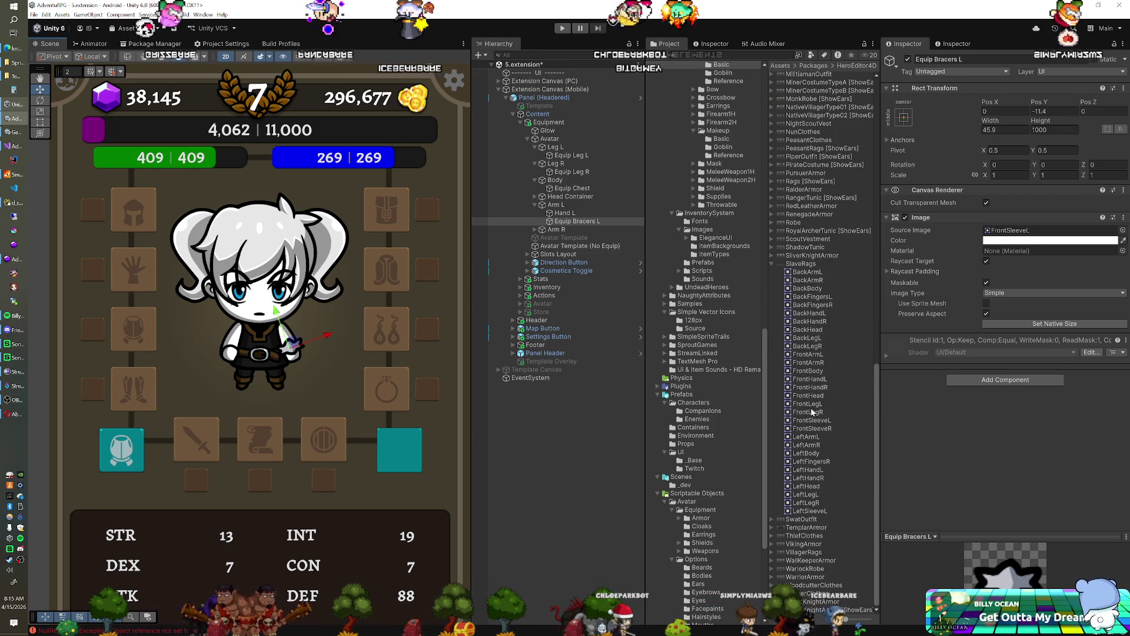
Drag a sprite onto the Source Image, then expand Arm R, check Hand R, and select Arm R.
left_click_drag(814, 491, 1014, 232)
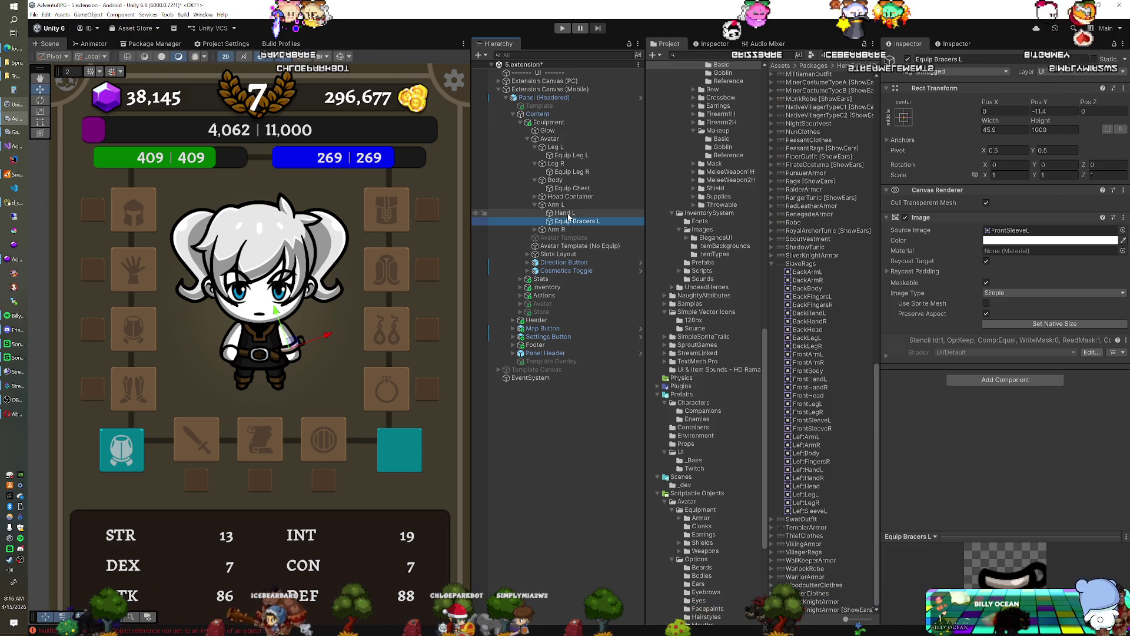
left_click(534, 229)
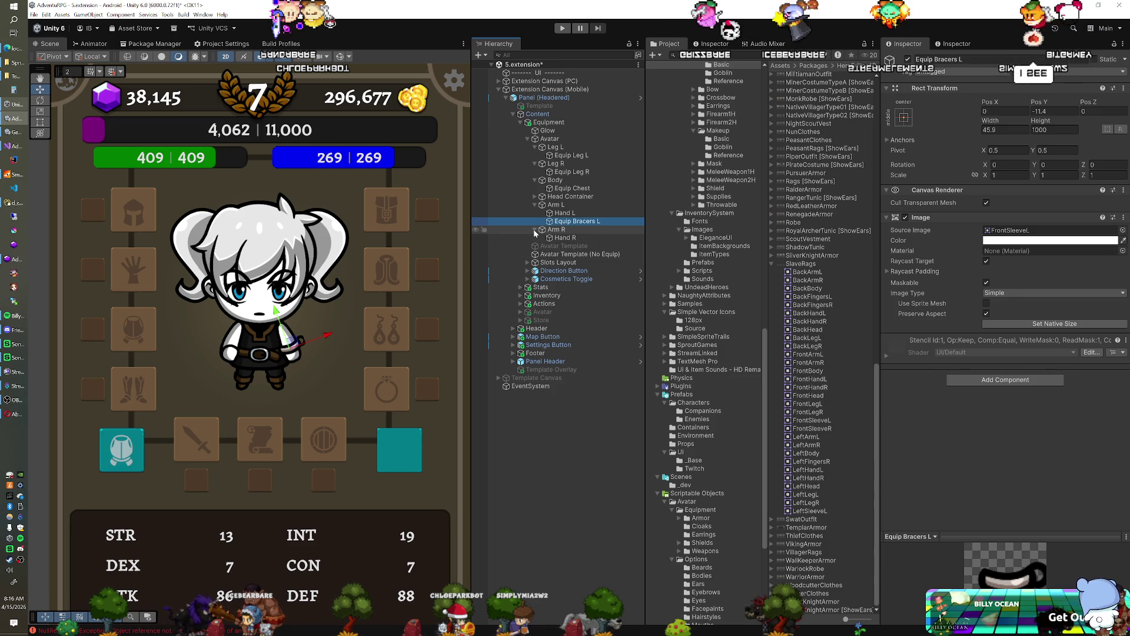
left_click(565, 237)
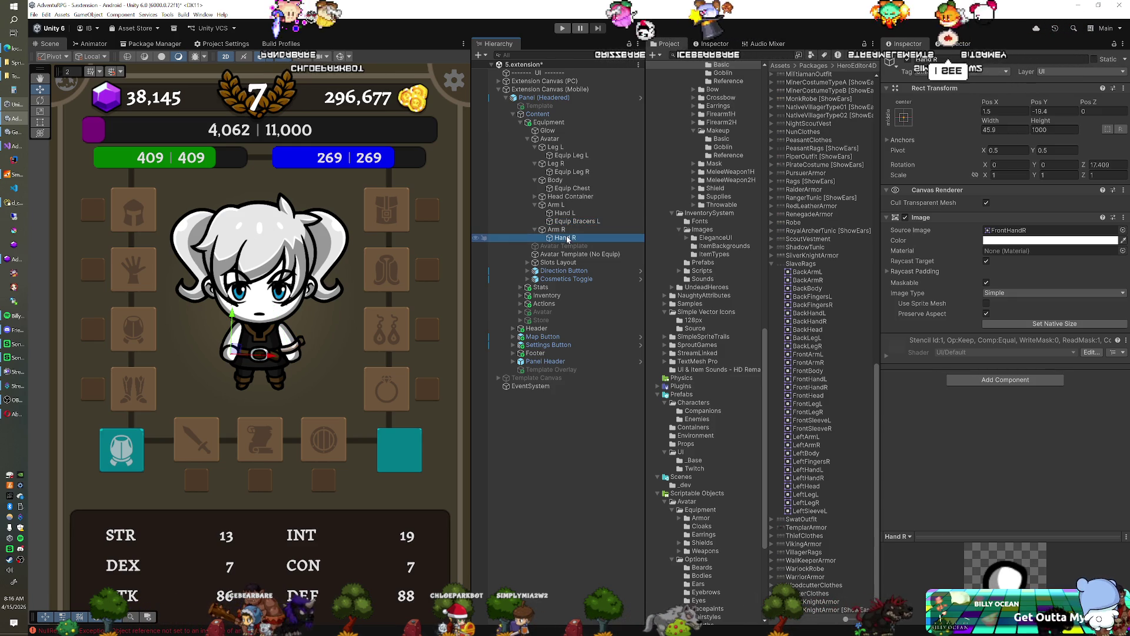
left_click(557, 229)
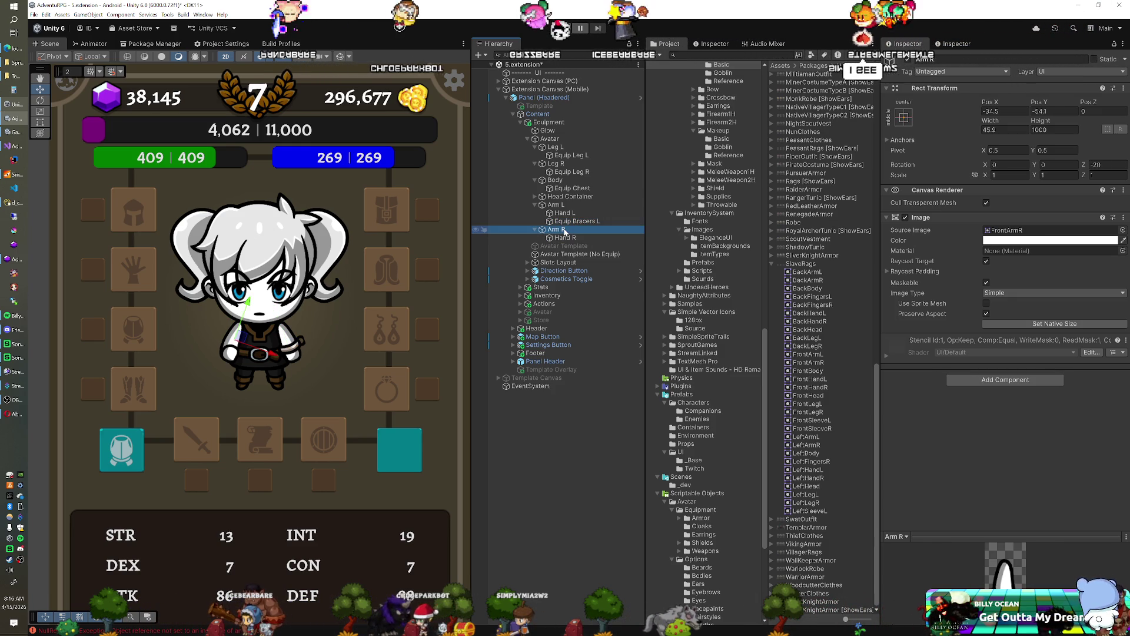
Duplicate Arm R, select the copy, then undo that duplication.
key("ctrl+d")
left_click(562, 247, "ctrl")
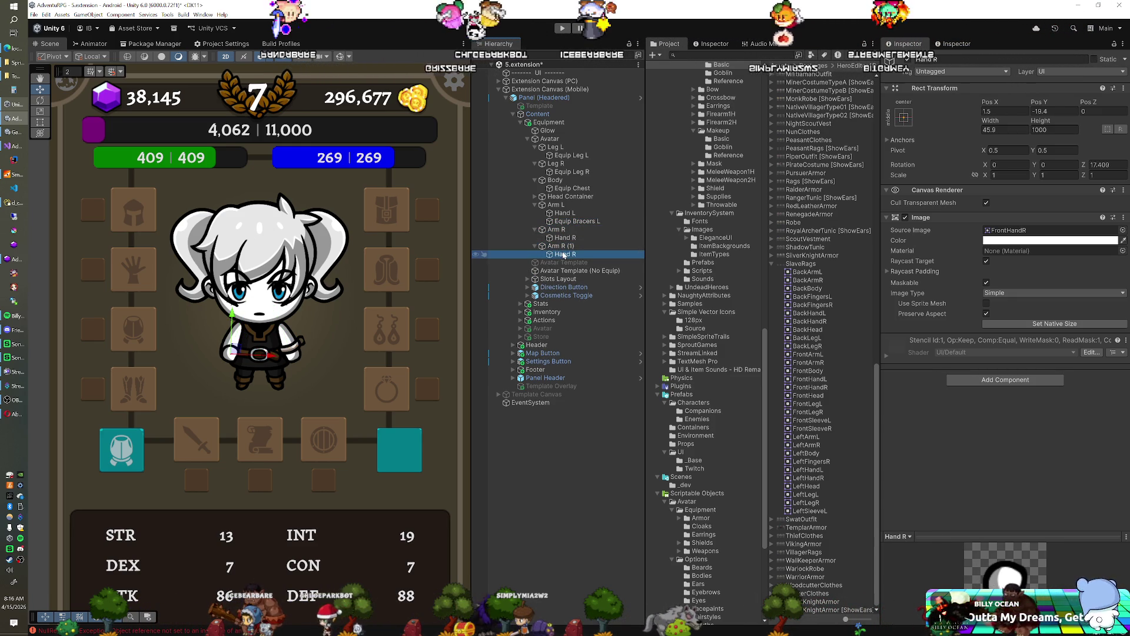
left_click(563, 247)
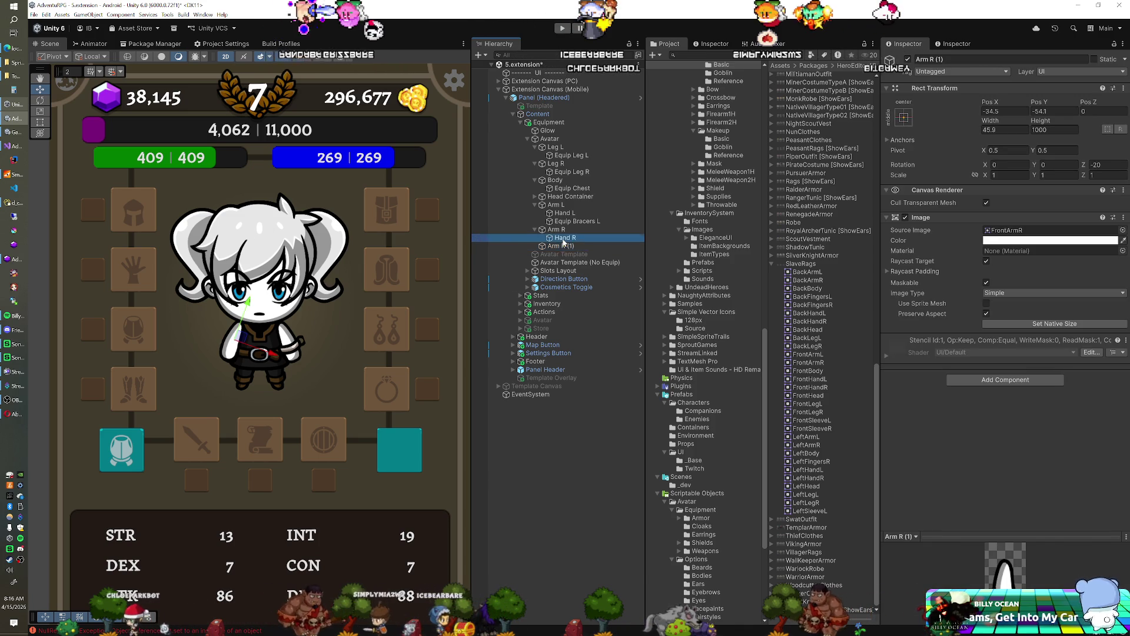
key("ctrl+z")
key("ctrl+z")
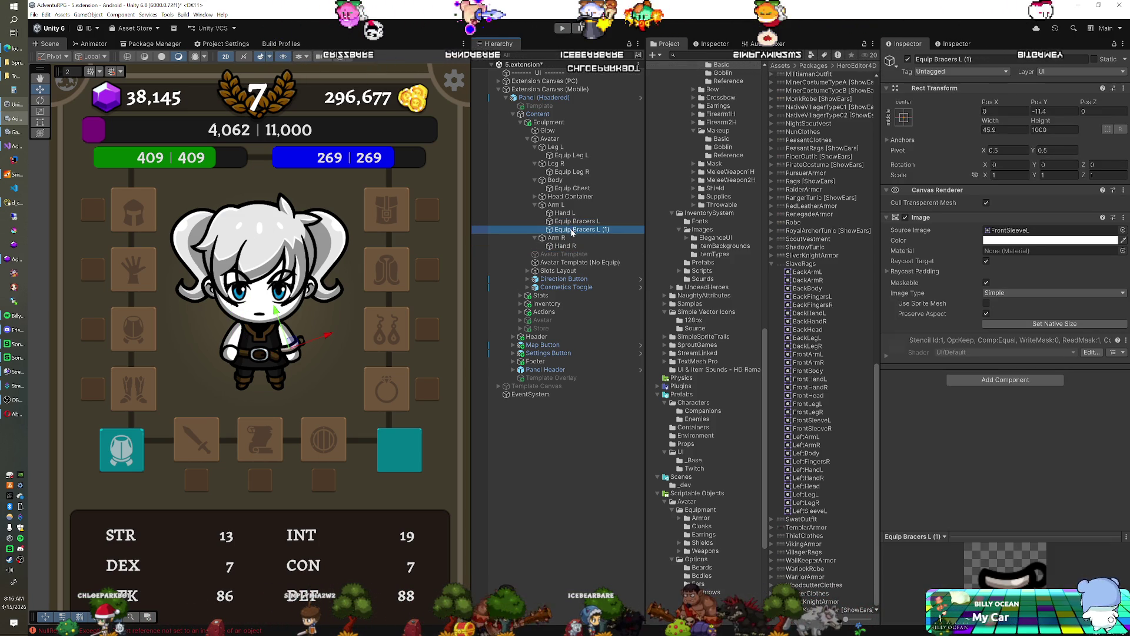
Rename the copied bracer under Arm R to Equip Bracers R and set its Source Image to FrontSleeveR.
left_click(583, 245)
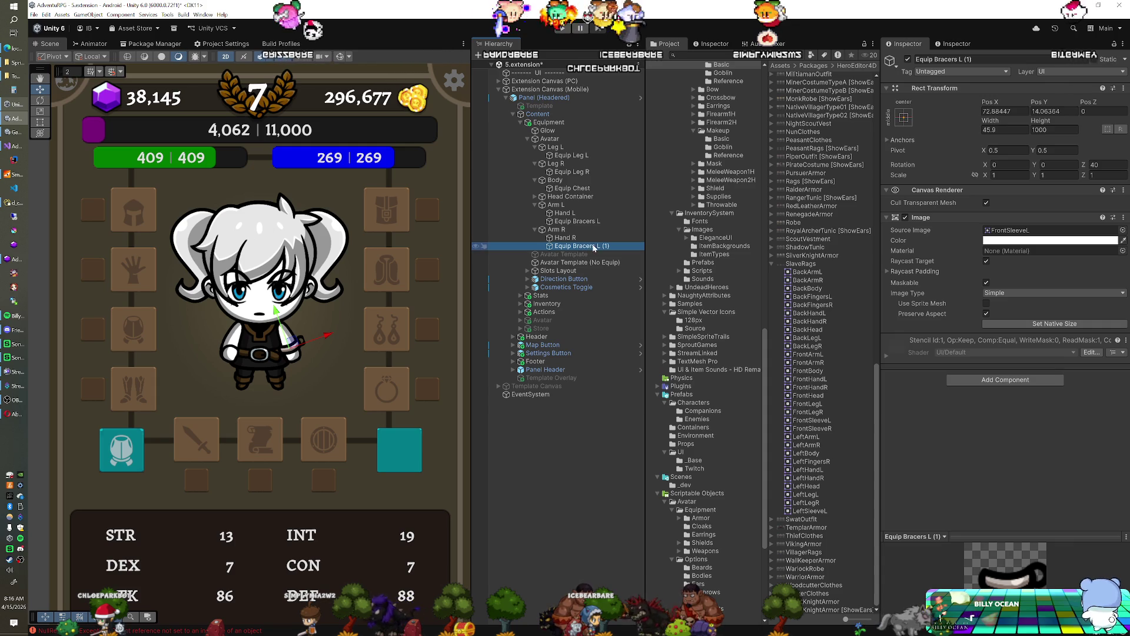
type("R")
key("Return")
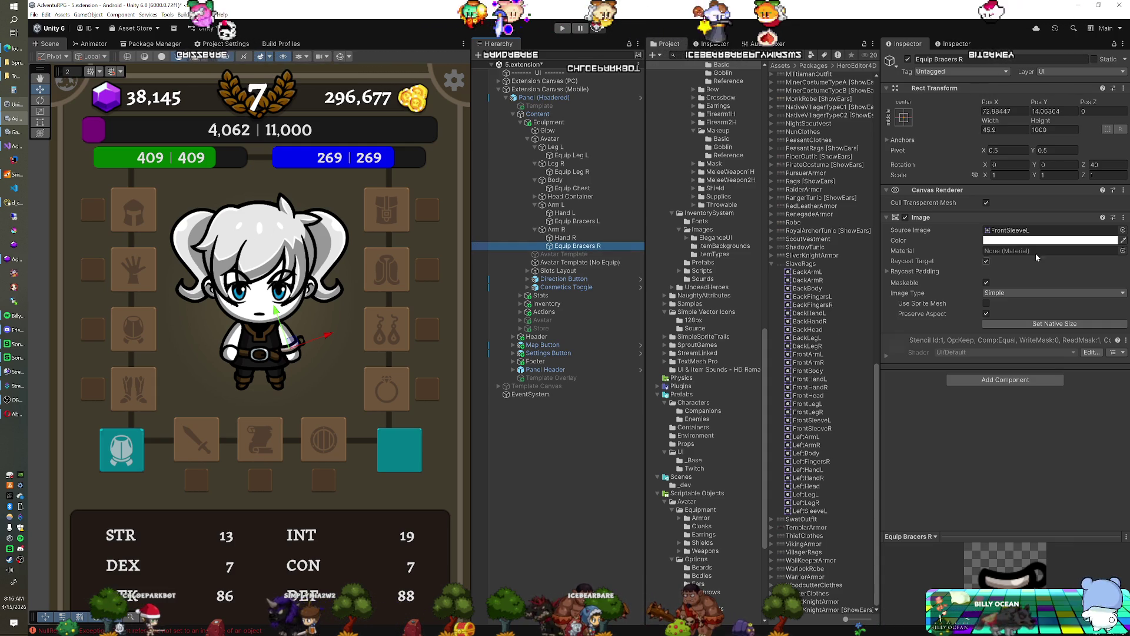
left_click(1046, 231)
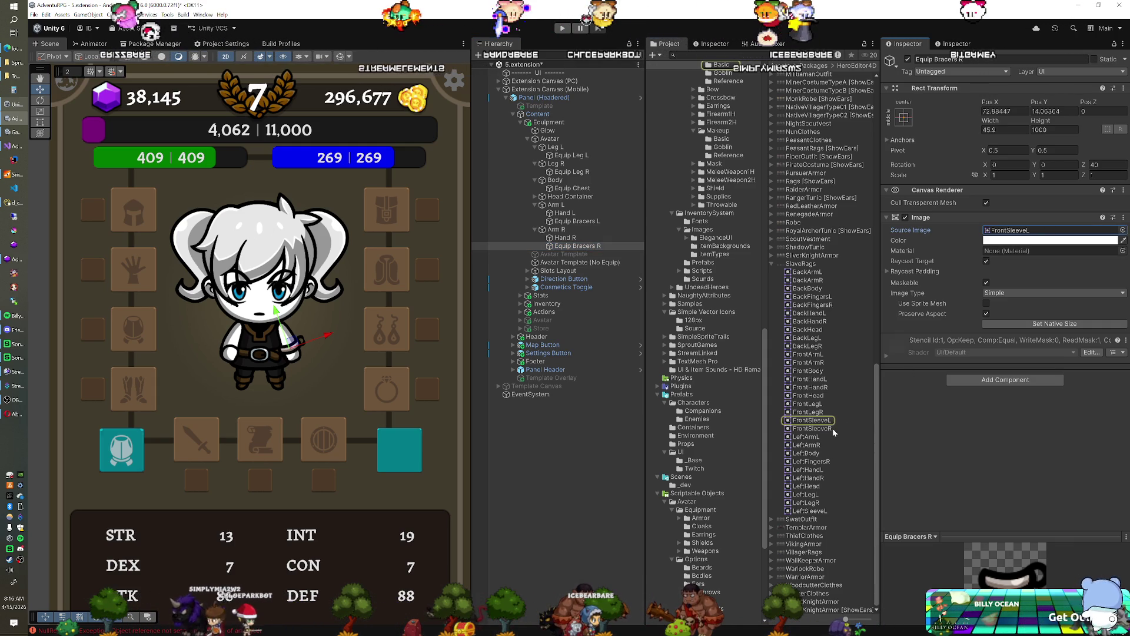
left_click_drag(1046, 231, 1022, 233)
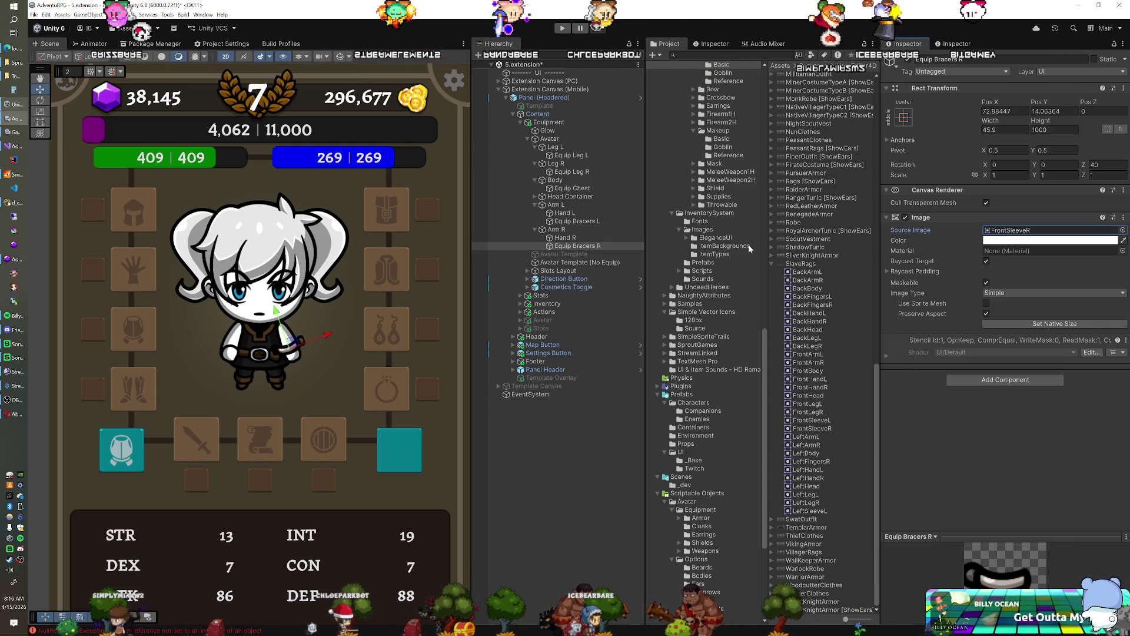
Copy Equip Bracers L's Rect Transform values onto Equip Bracers R, then check the enlarged sprite preview.
left_click(575, 221)
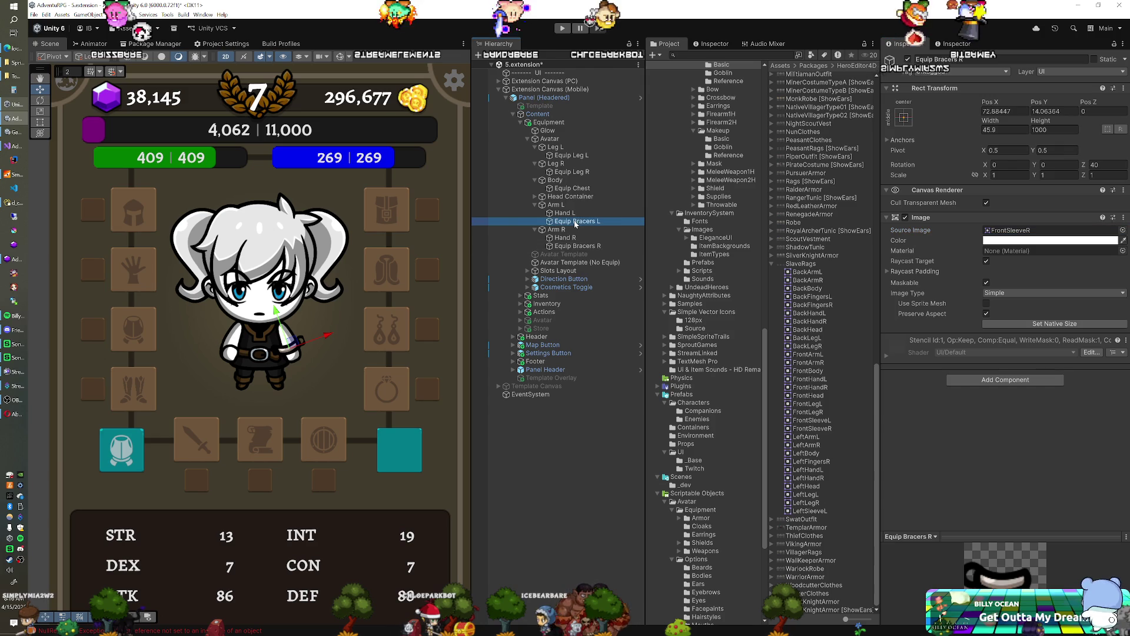
right_click(950, 93)
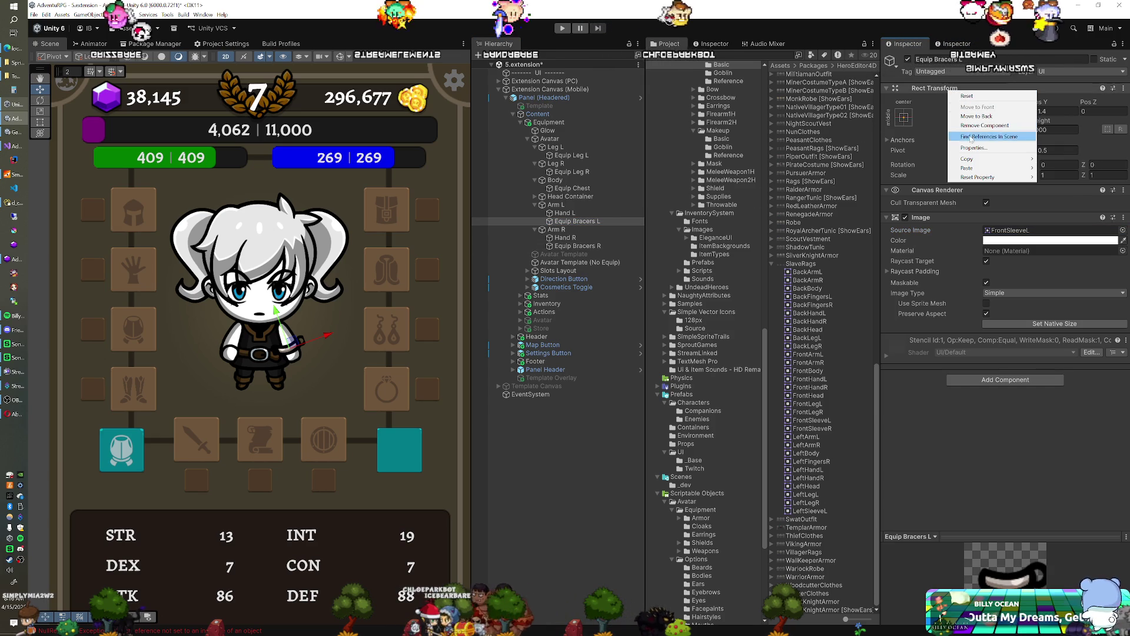
mouse_move(1025, 159)
left_click(1060, 199)
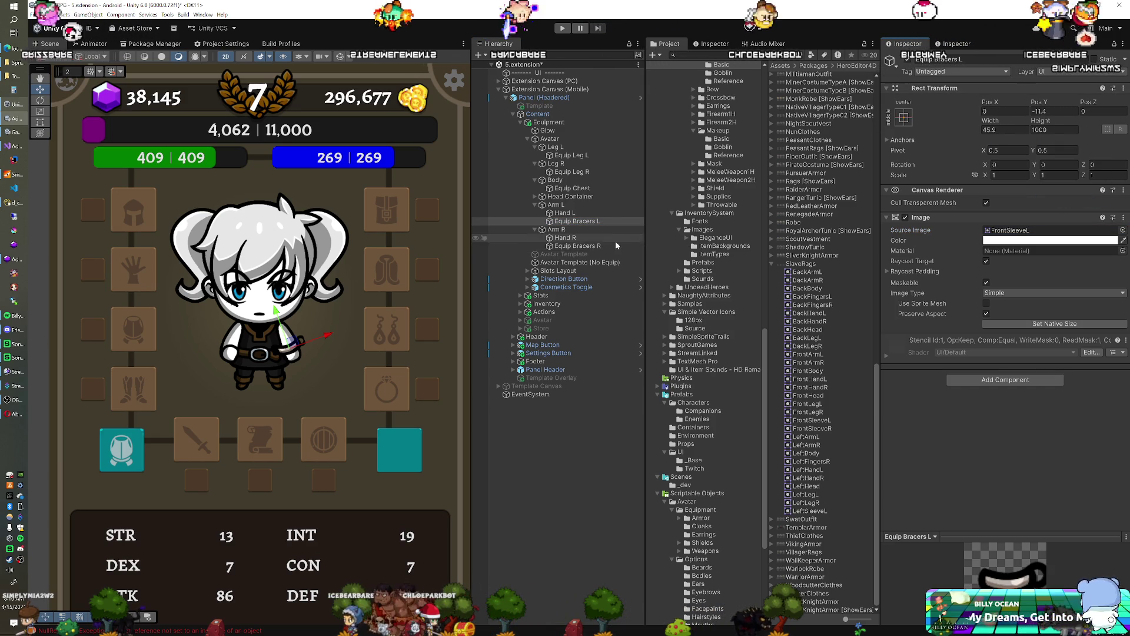
left_click(575, 246)
right_click(931, 94)
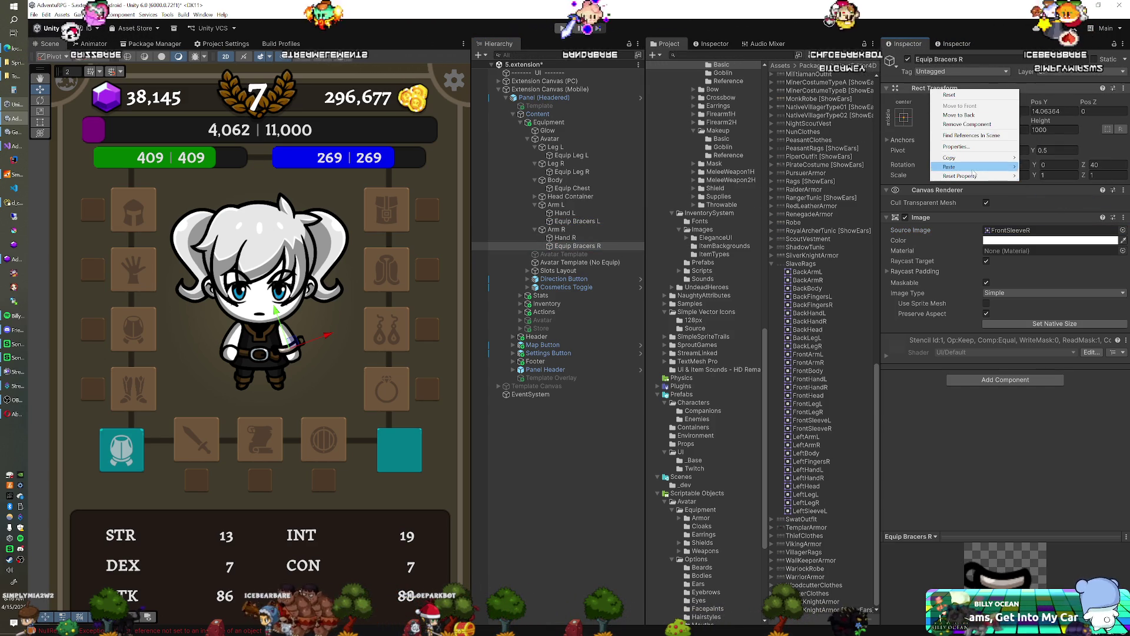
mouse_move(995, 167)
left_click(1049, 217)
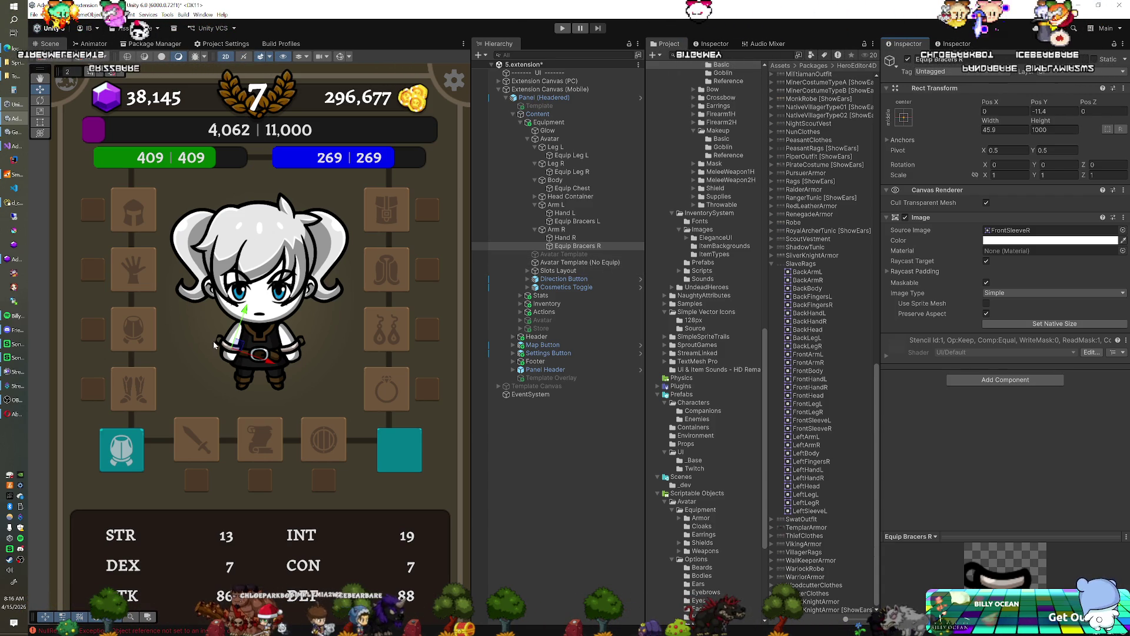
left_click_drag(1014, 534, 396, 376)
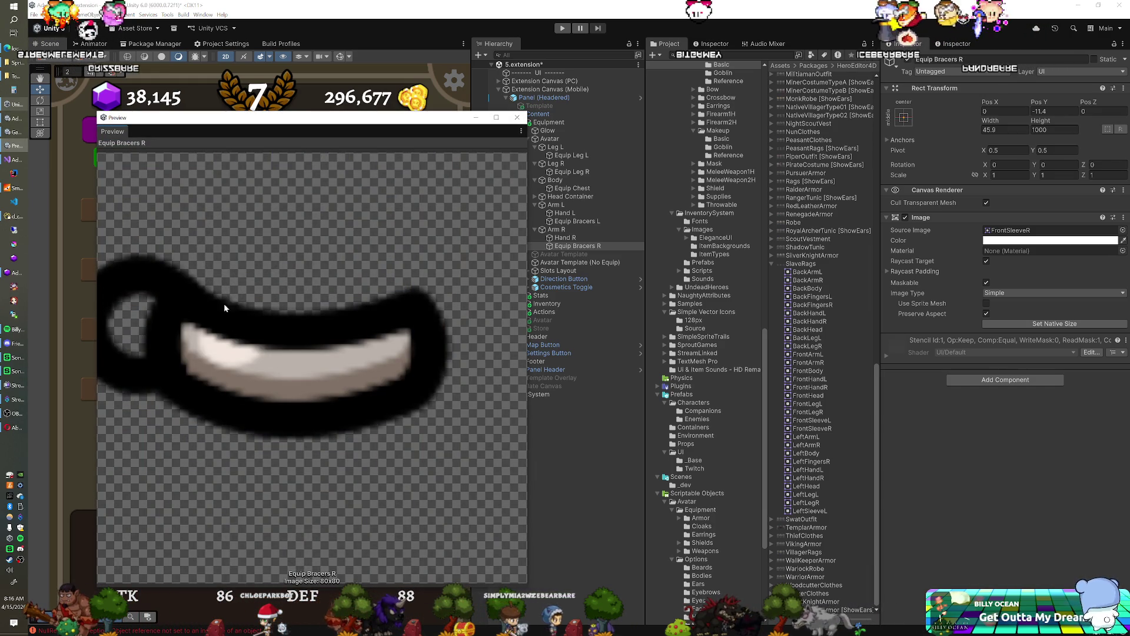
left_click(516, 117)
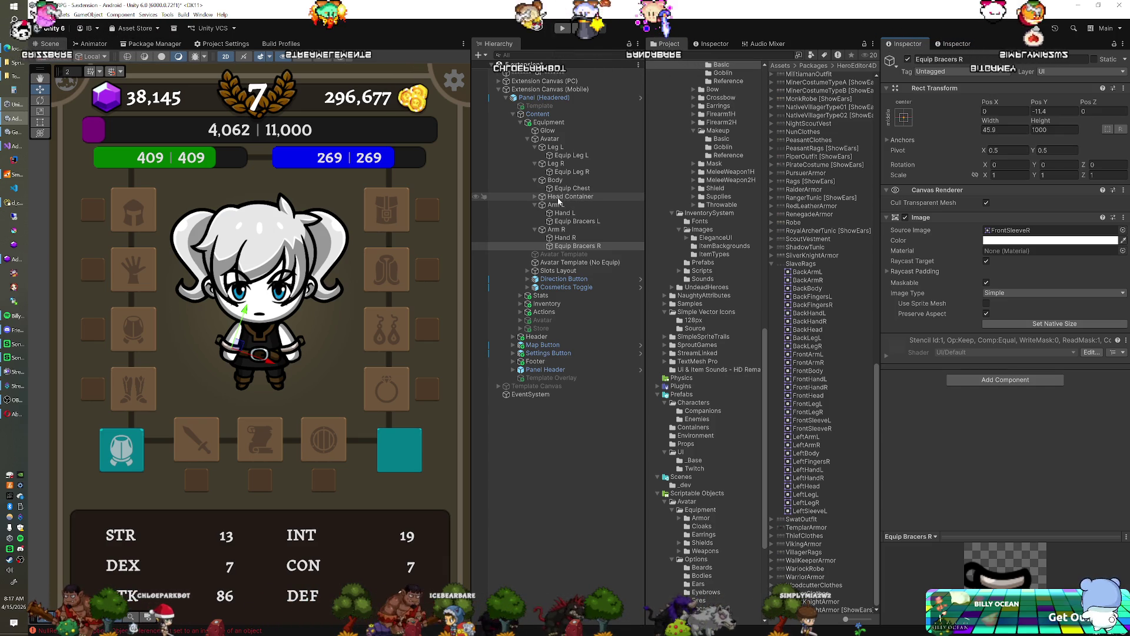
Collapse Body, Leg L, Leg R, Arm L and Arm R in the Hierarchy and expand Head Container.
left_click(535, 179)
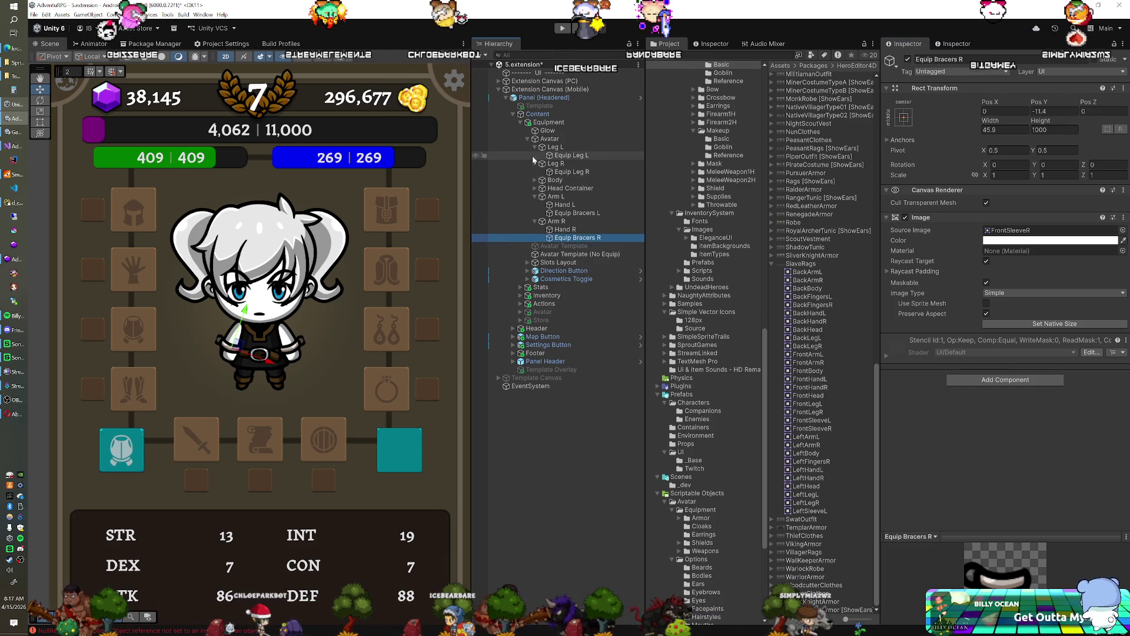
left_click(534, 163)
left_click(531, 147)
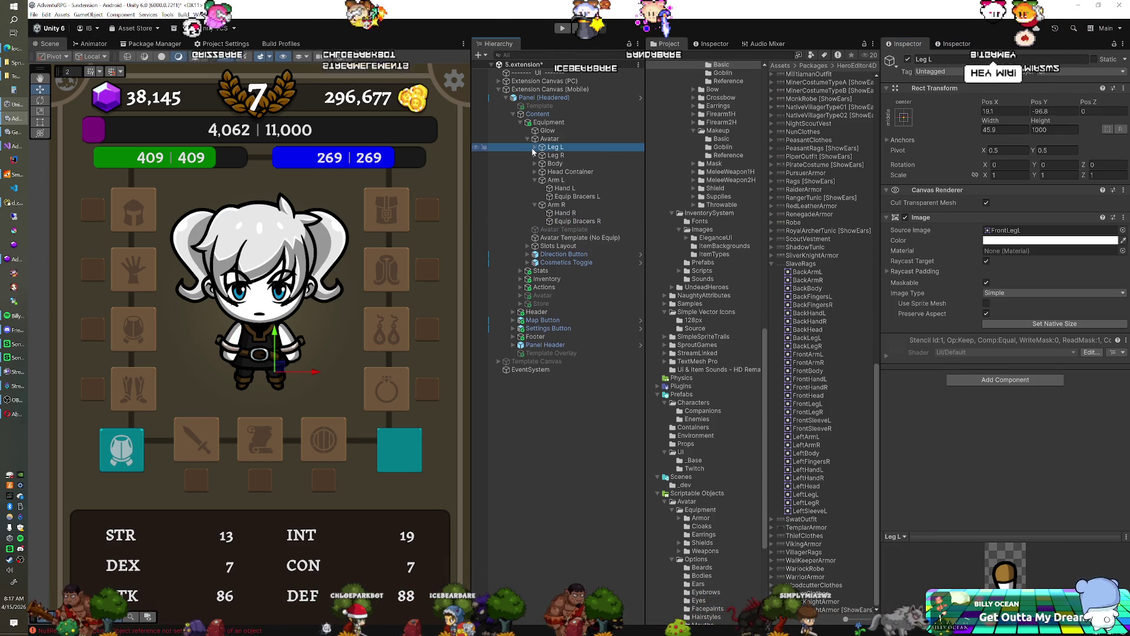
left_click(534, 179)
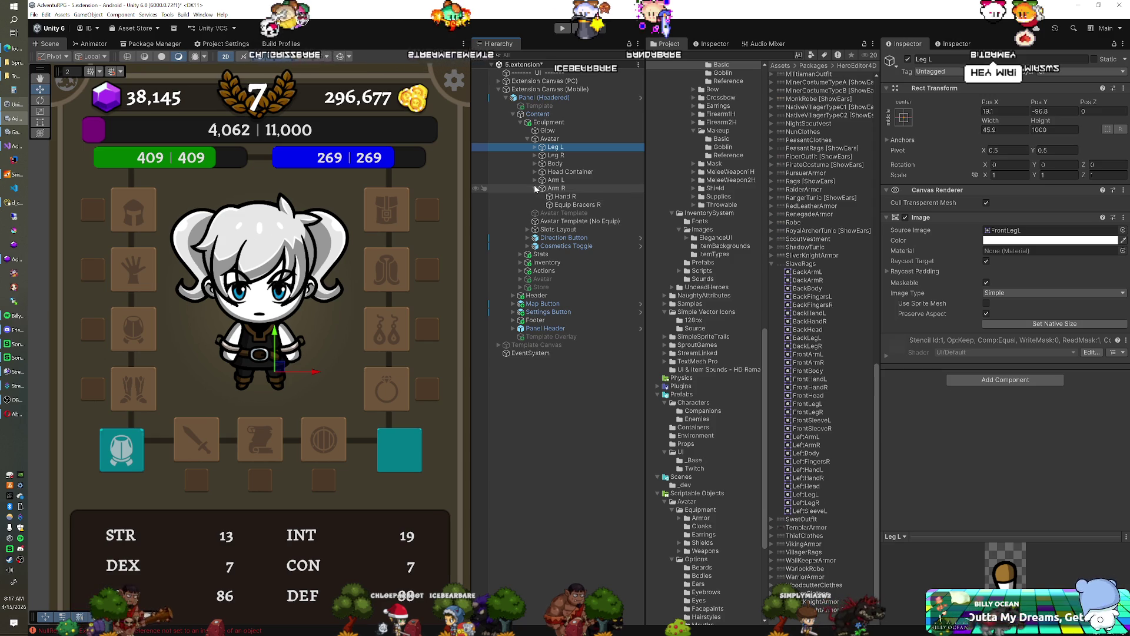
left_click(535, 189)
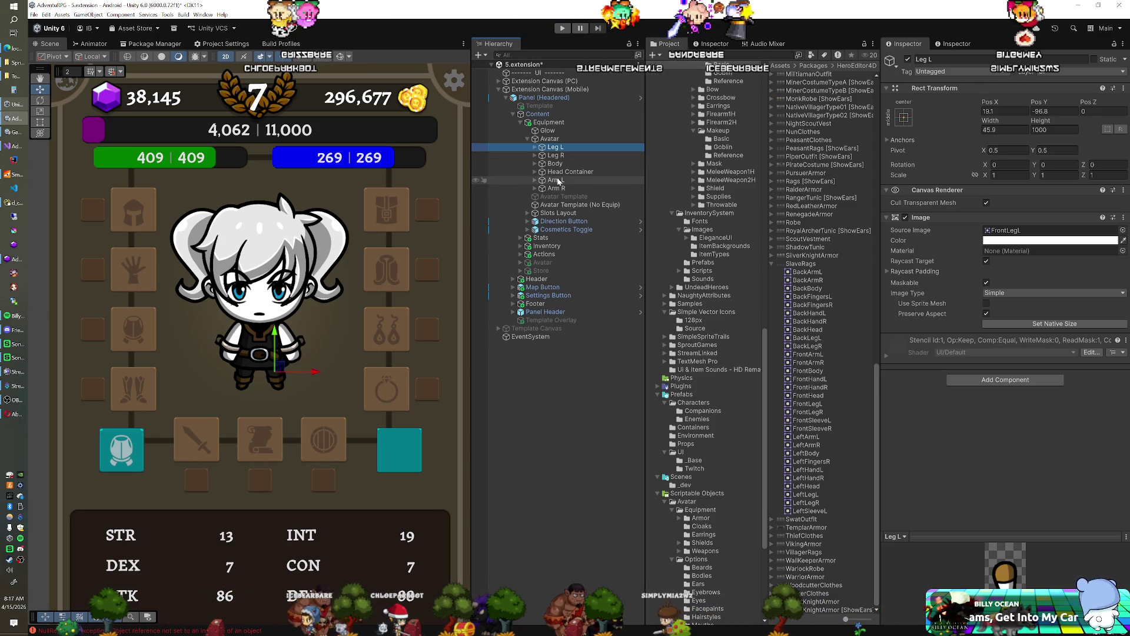
left_click(535, 172)
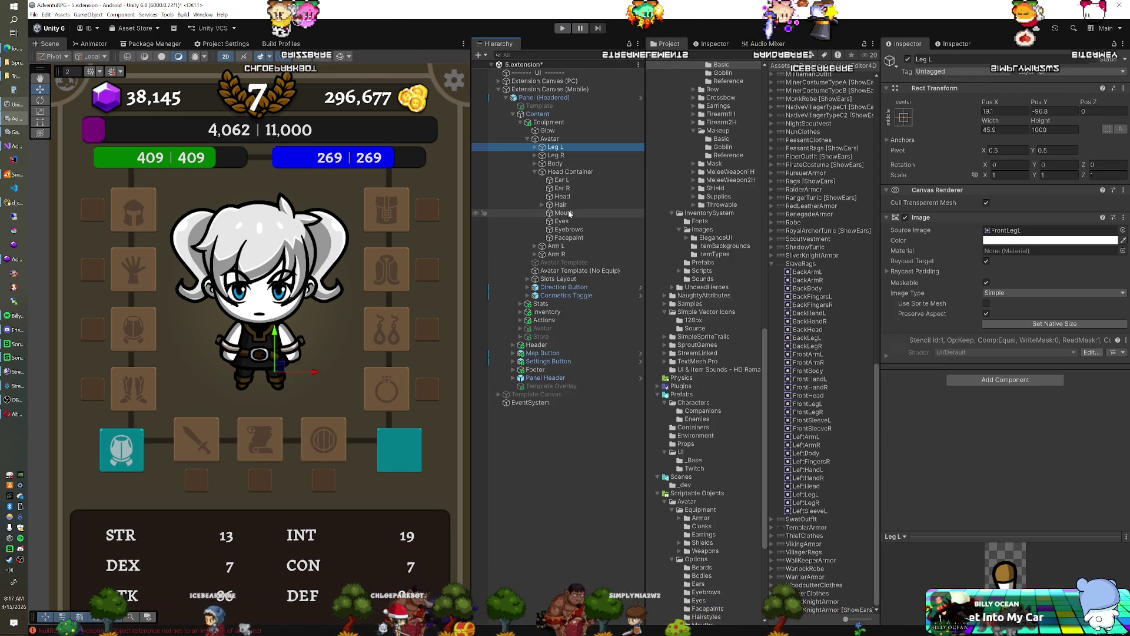
Move Eyebrows and then Eyes directly below Head, above Hair.
left_click_drag(568, 230, 570, 204)
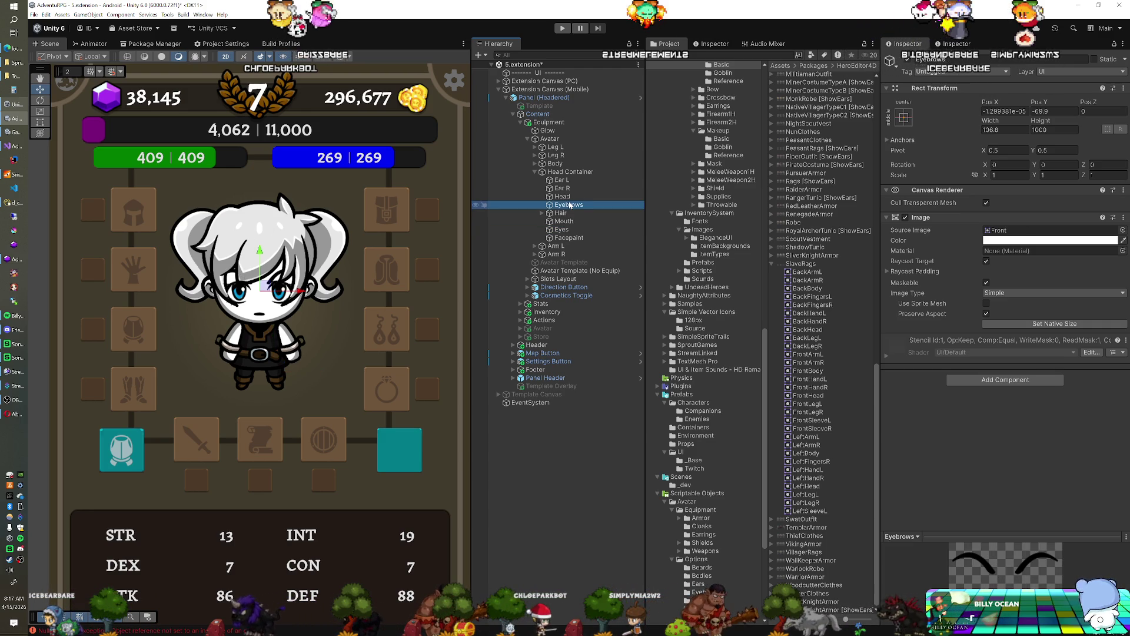
left_click(562, 229)
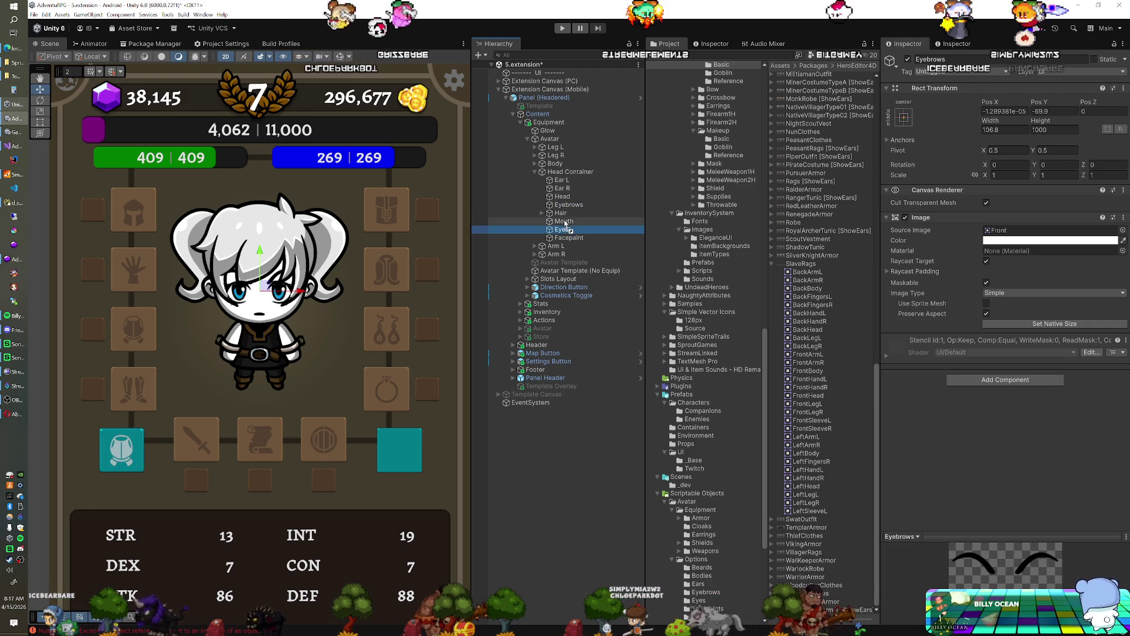
left_click_drag(569, 219, 567, 212)
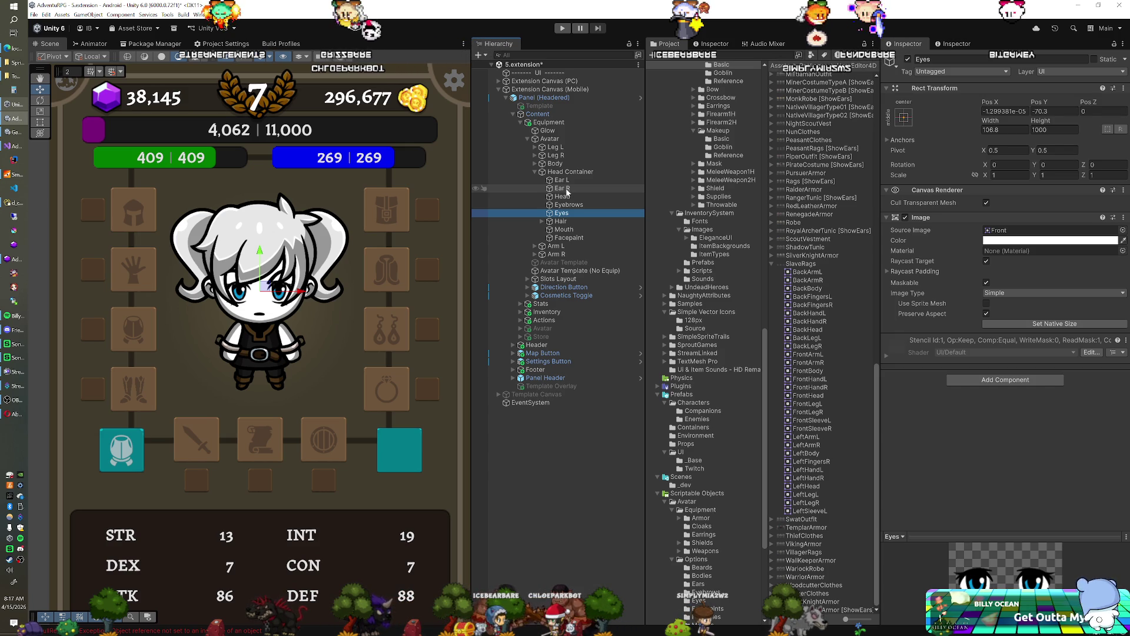
left_click(12, 203)
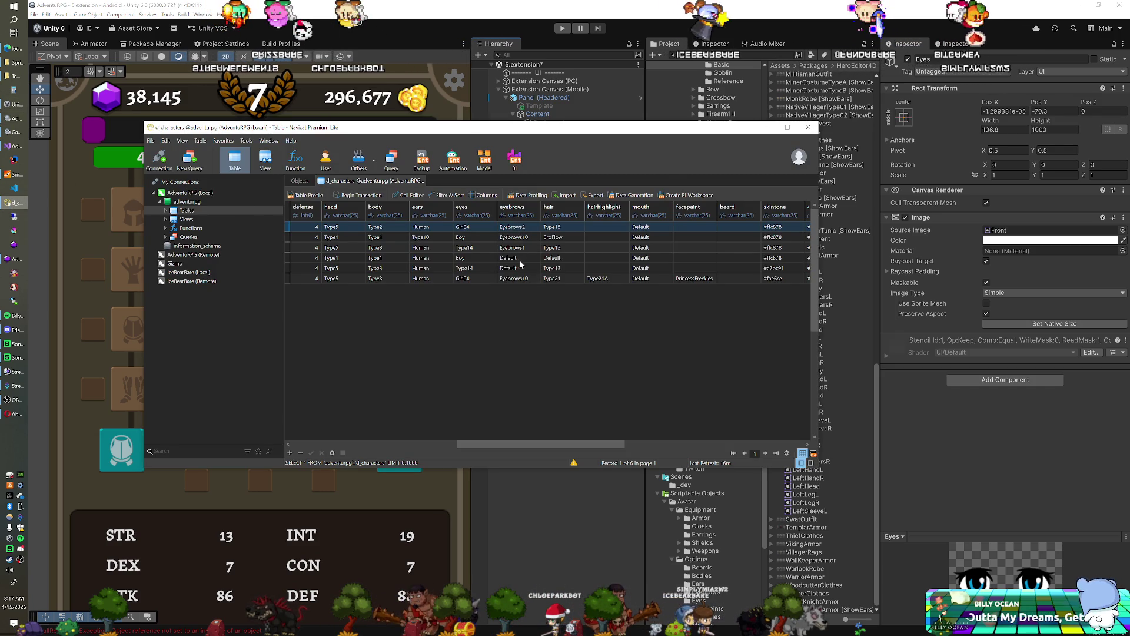
left_click(410, 445)
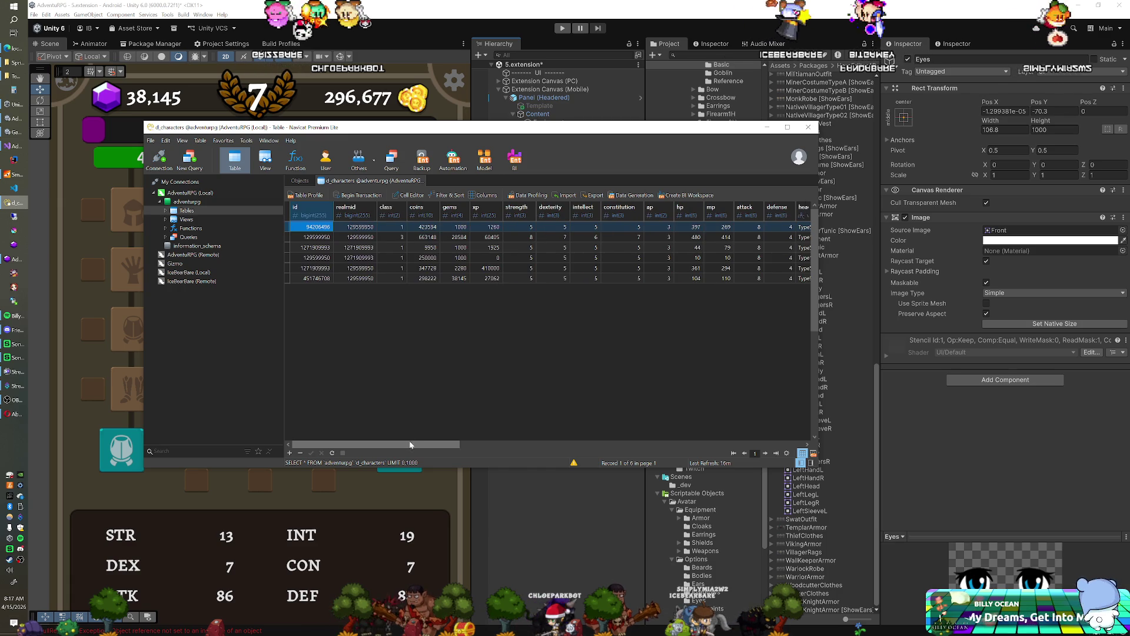
left_click_drag(421, 444, 670, 439)
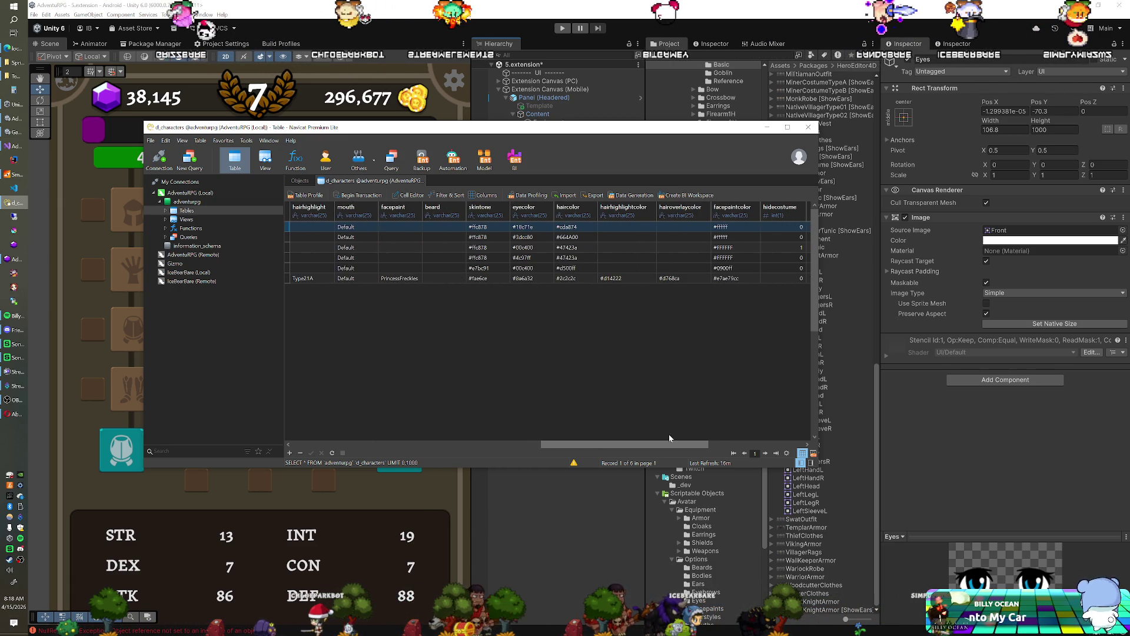
double_click(491, 278)
Expand the Avatar hierarchy, then collapse the head container and reveal the leg equipment.
left_click(520, 27)
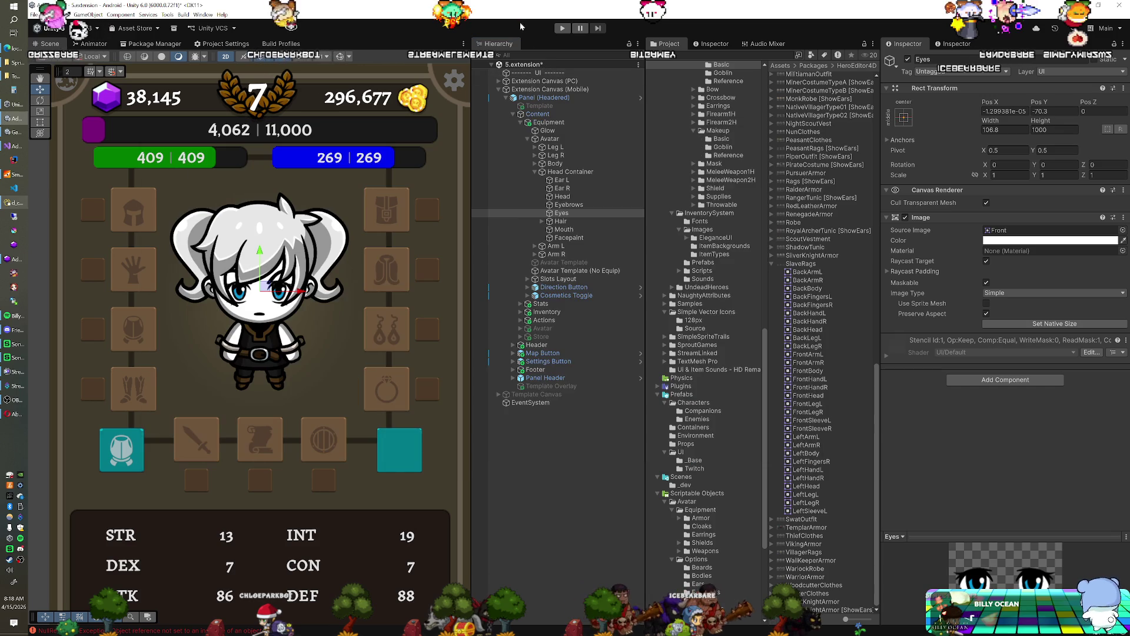
left_click(528, 139, "alt")
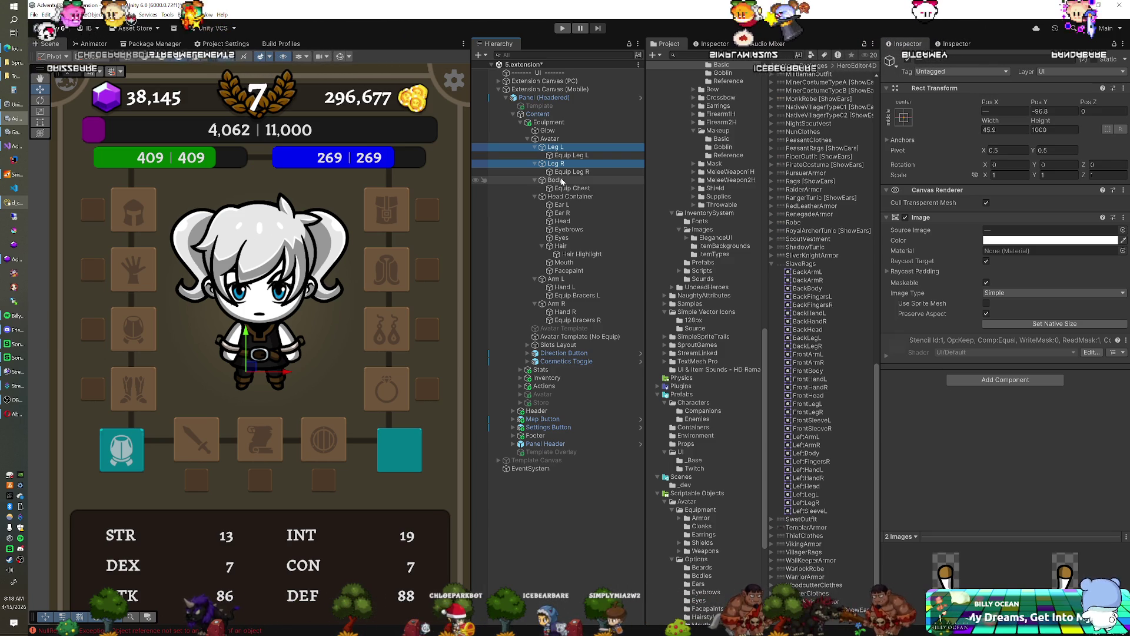
left_click(534, 147)
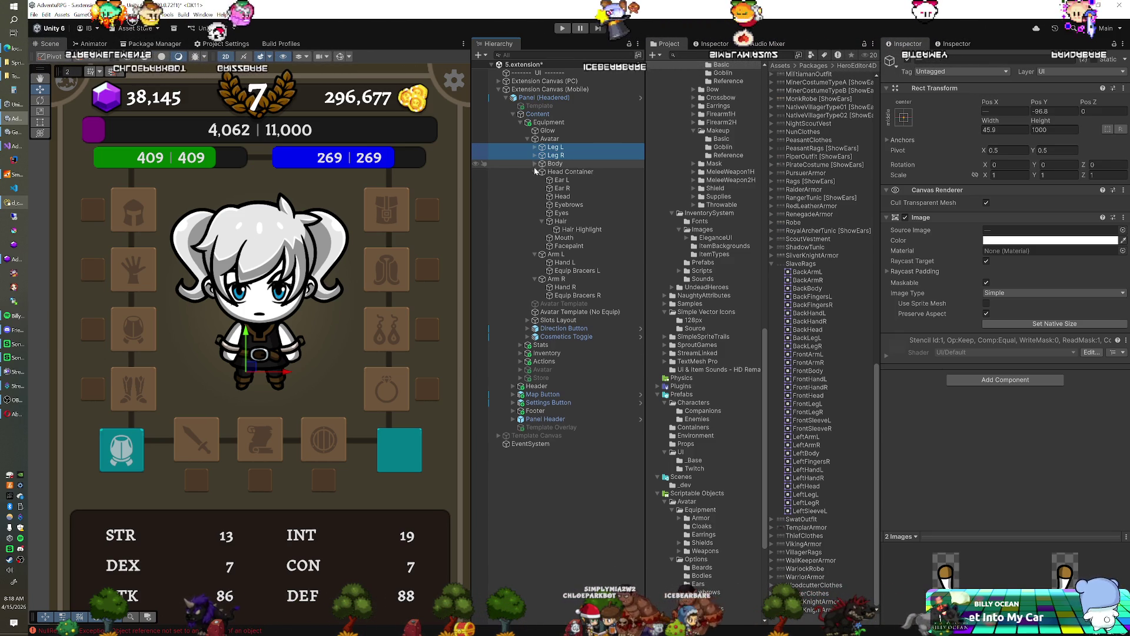
left_click(534, 164)
left_click(535, 172)
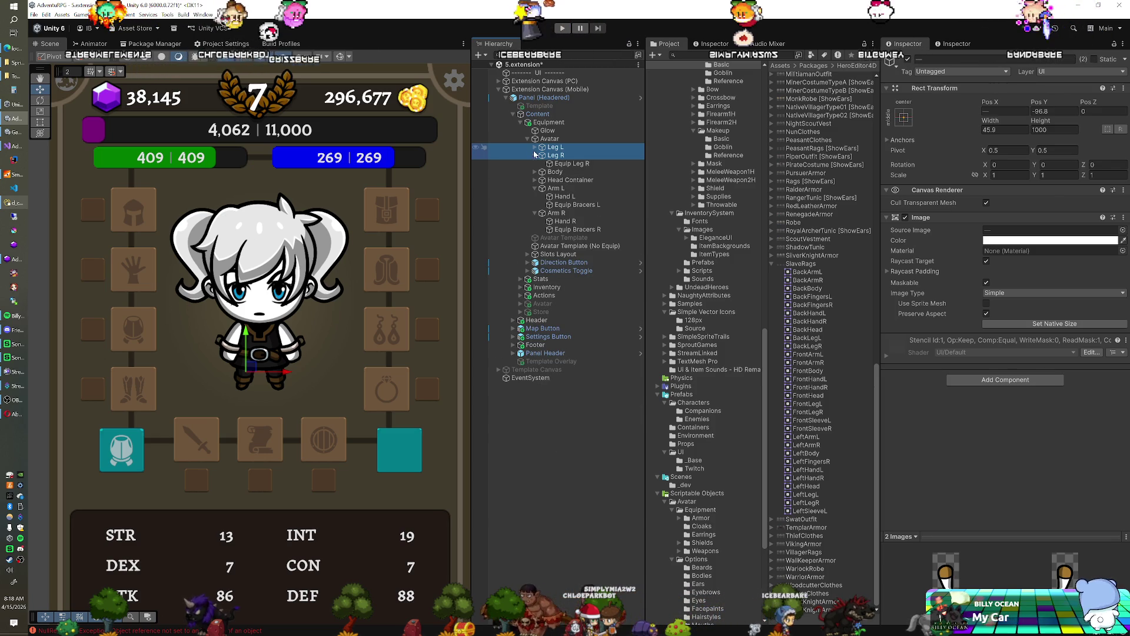
left_click(534, 147)
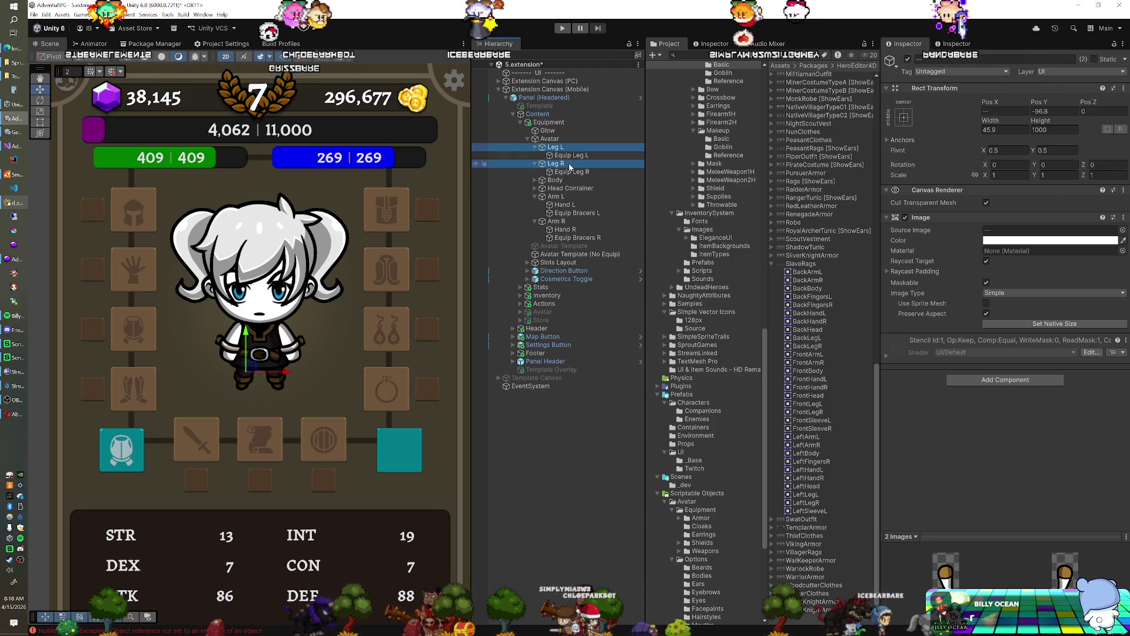
Multi-select Leg L, Leg R, Body, Ear L, Ear R and Head.
left_click(533, 181)
left_click(534, 180)
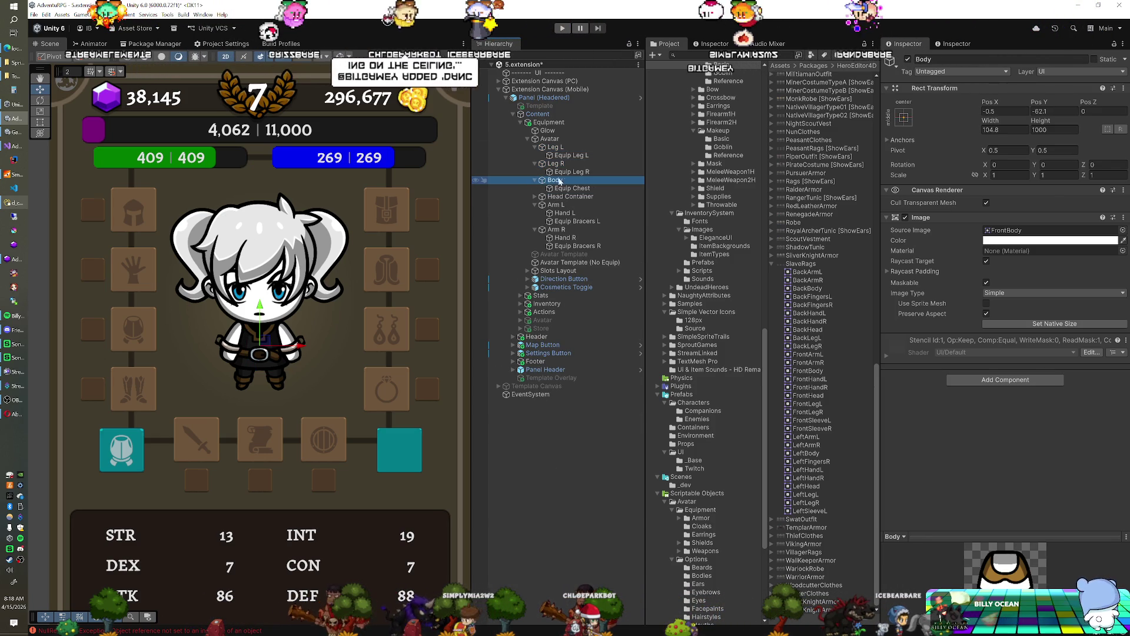
left_click(572, 147)
left_click(565, 164, "ctrl")
left_click(559, 180, "ctrl")
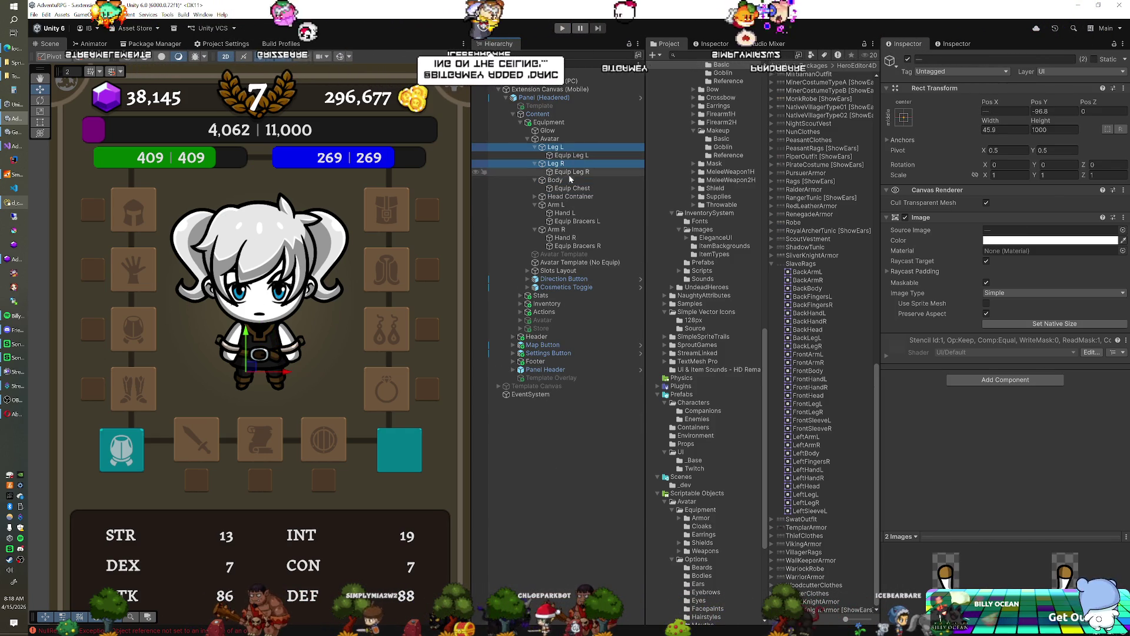
left_click(535, 197)
left_click(562, 205, "ctrl")
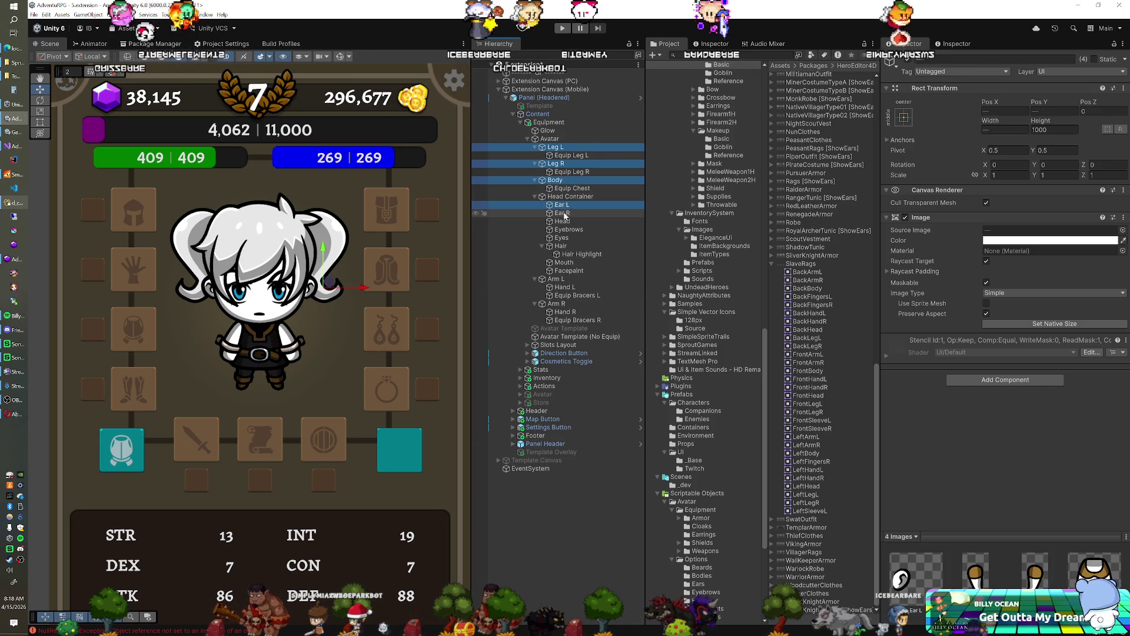
left_click(562, 214, "ctrl")
left_click(562, 221, "ctrl")
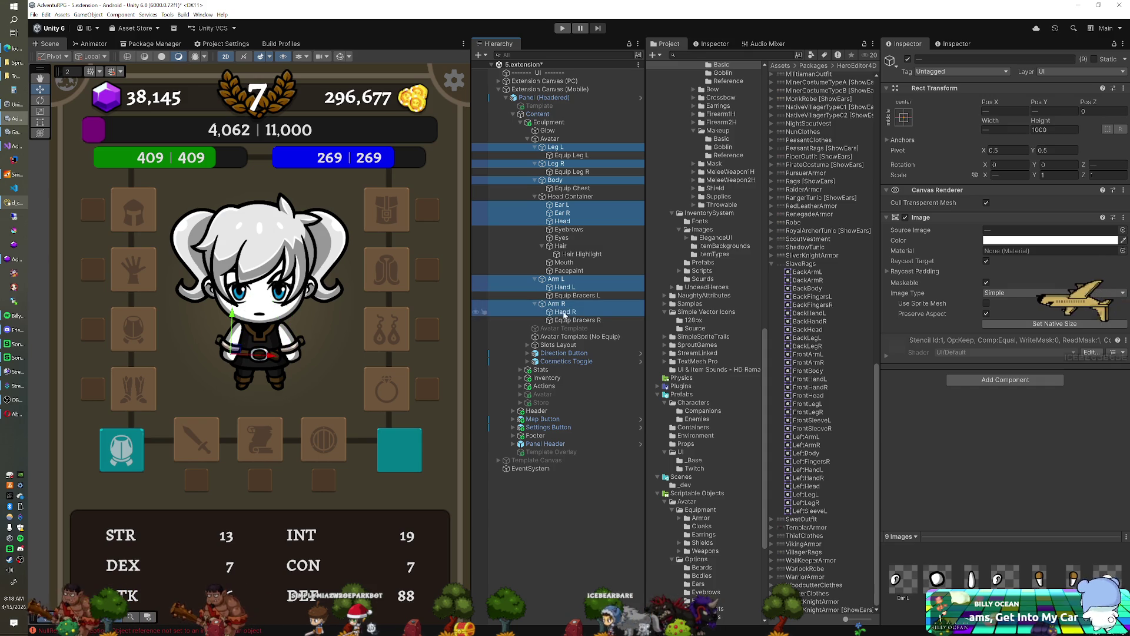
Set the selected parts' Image colour to hex FAE6CE.
left_click(1037, 244)
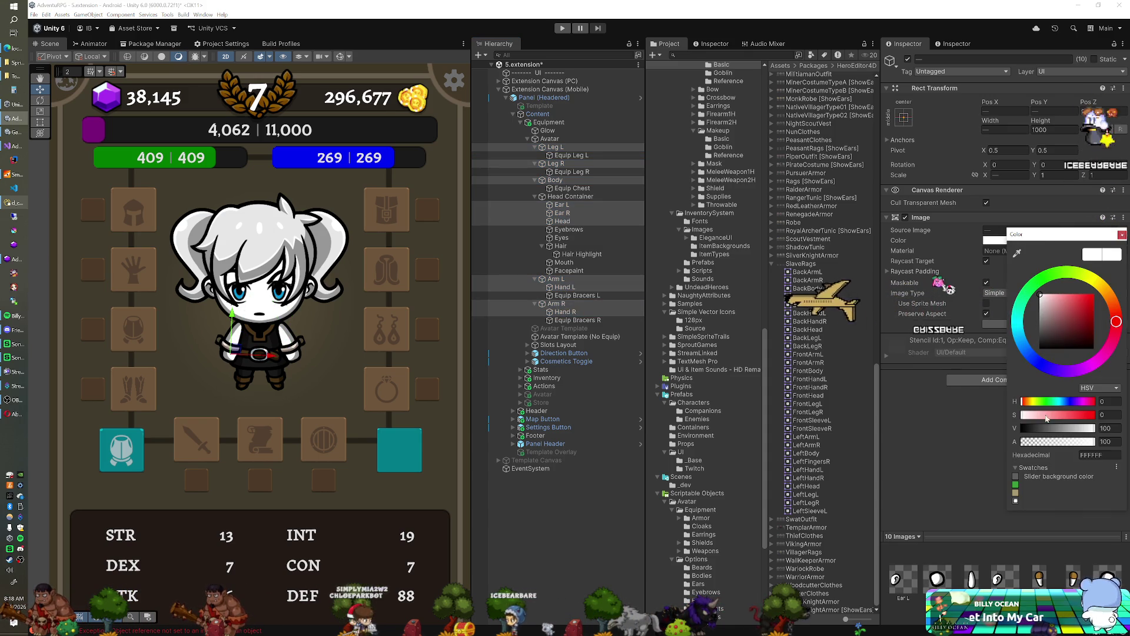
left_click(1099, 455)
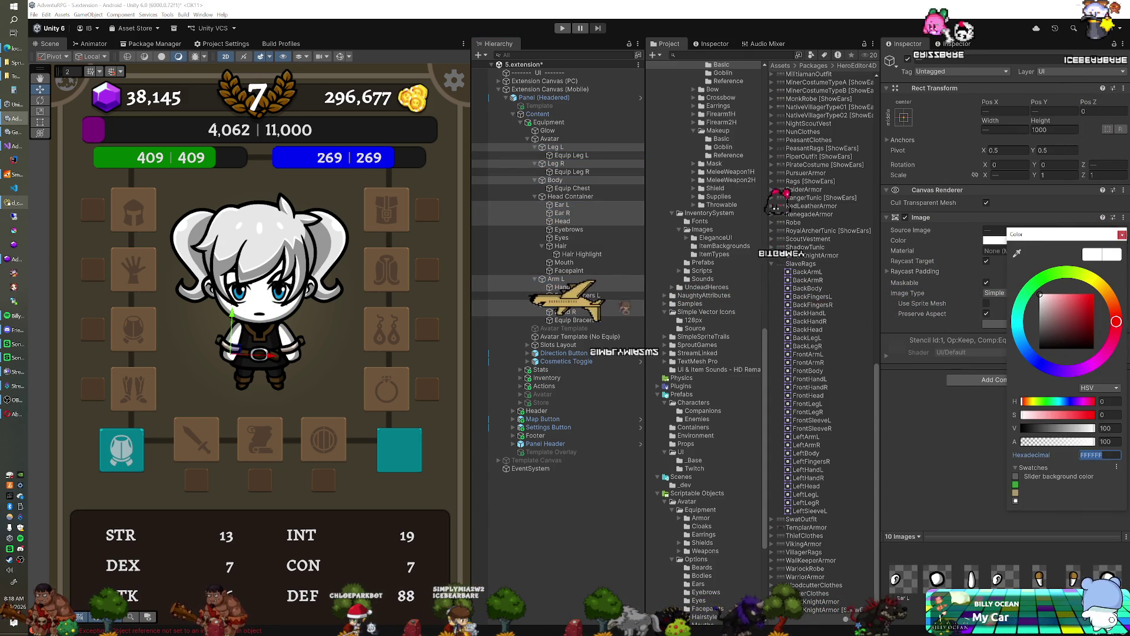
type("FAE6CE")
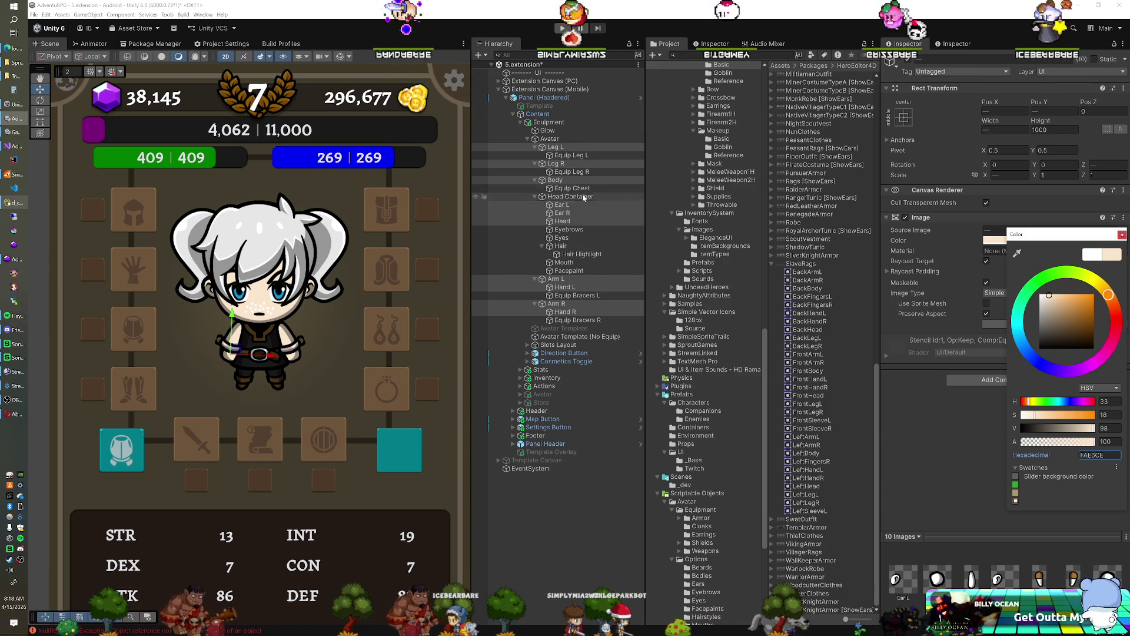
Select Leg L, locate its source sprite in the project, and open the Type8 folder.
left_click(573, 148)
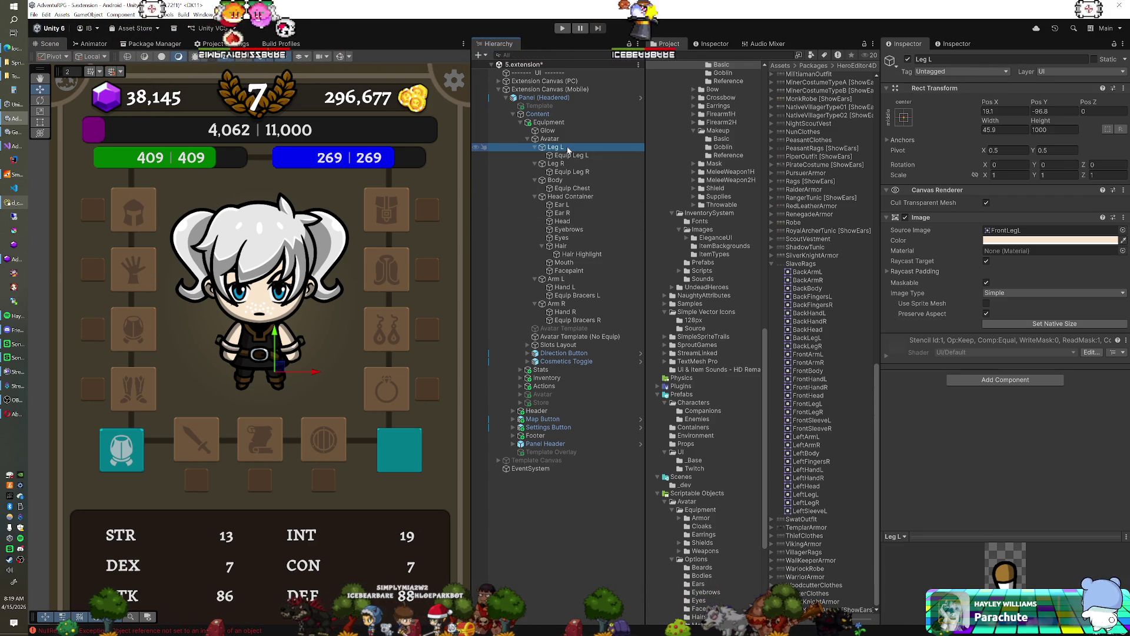
left_click(1002, 231)
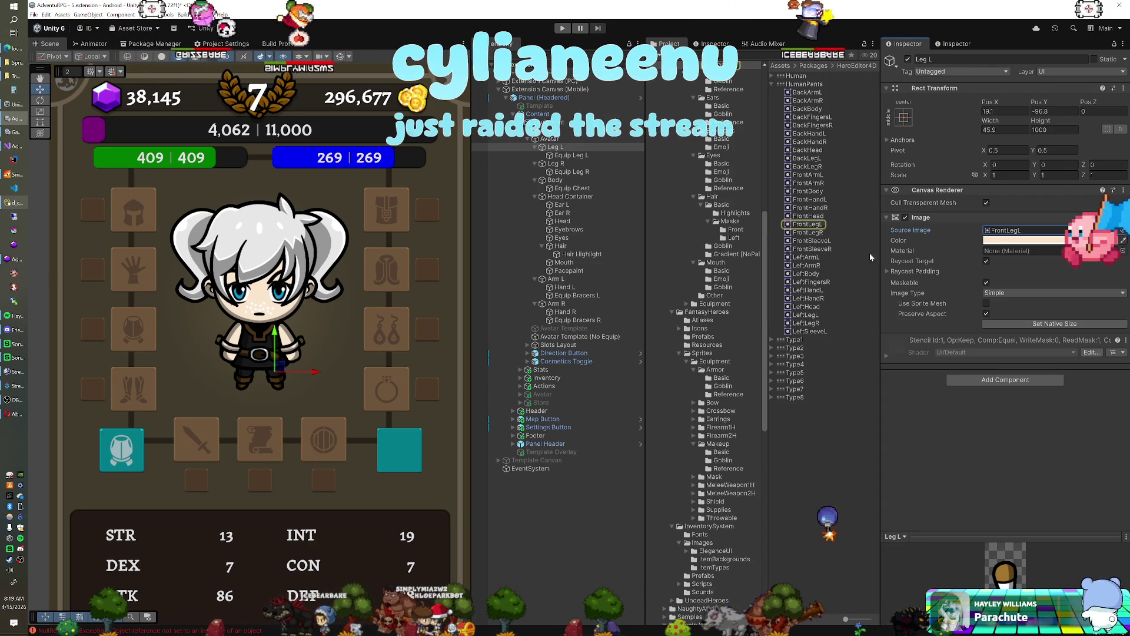
double_click(794, 399)
scroll(803, 406, "down", 2)
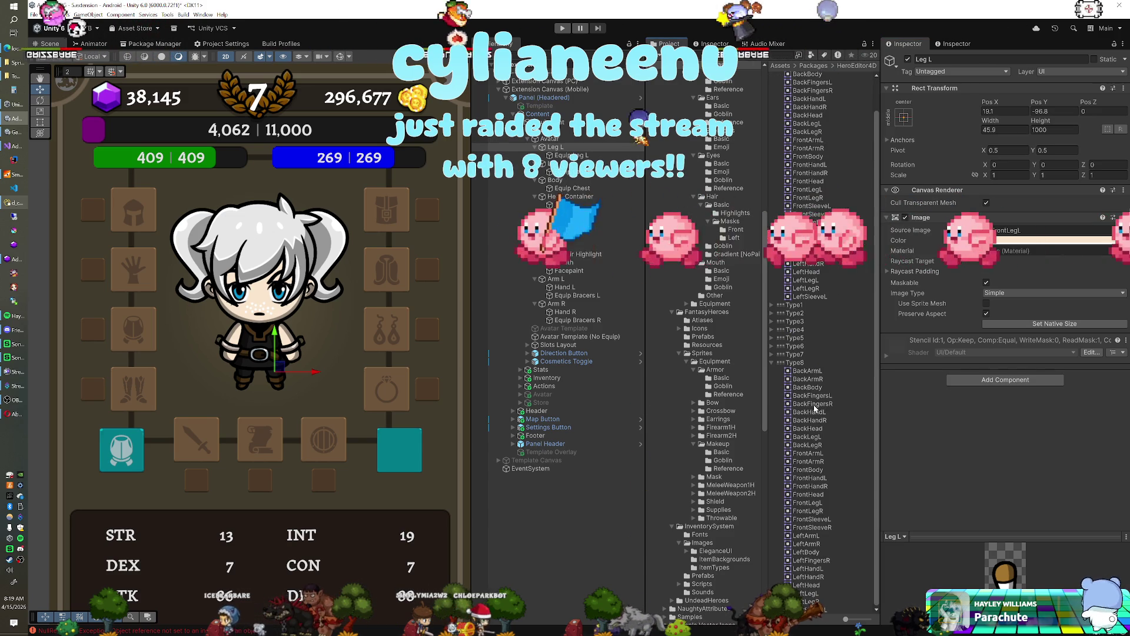
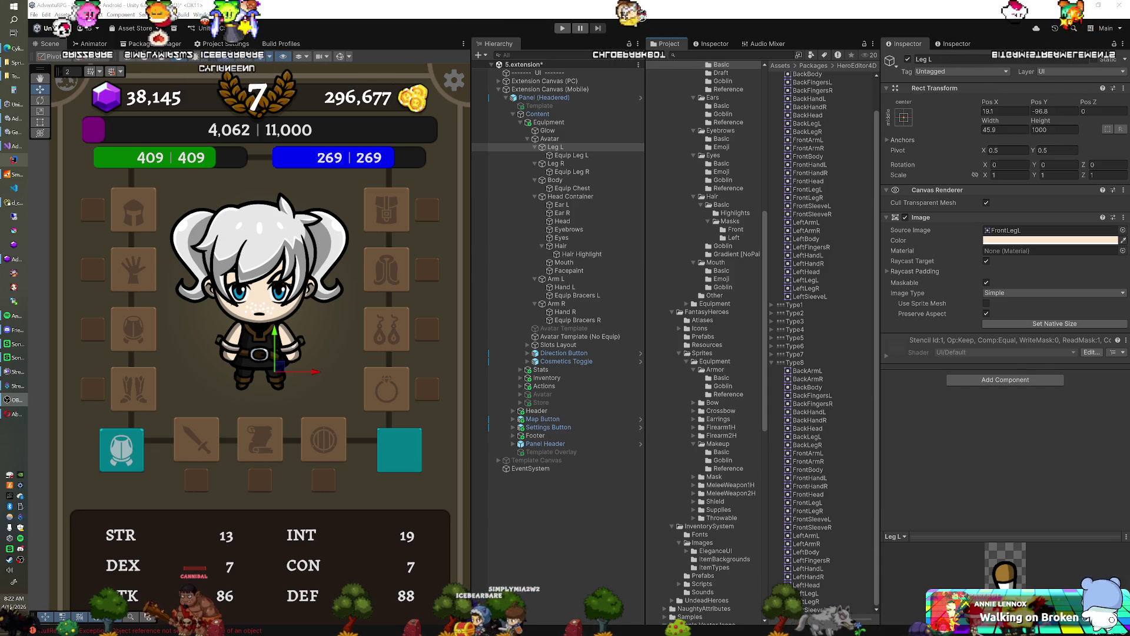
Check the calendar and clock, then shift the game UI view up slightly.
left_click(14, 600)
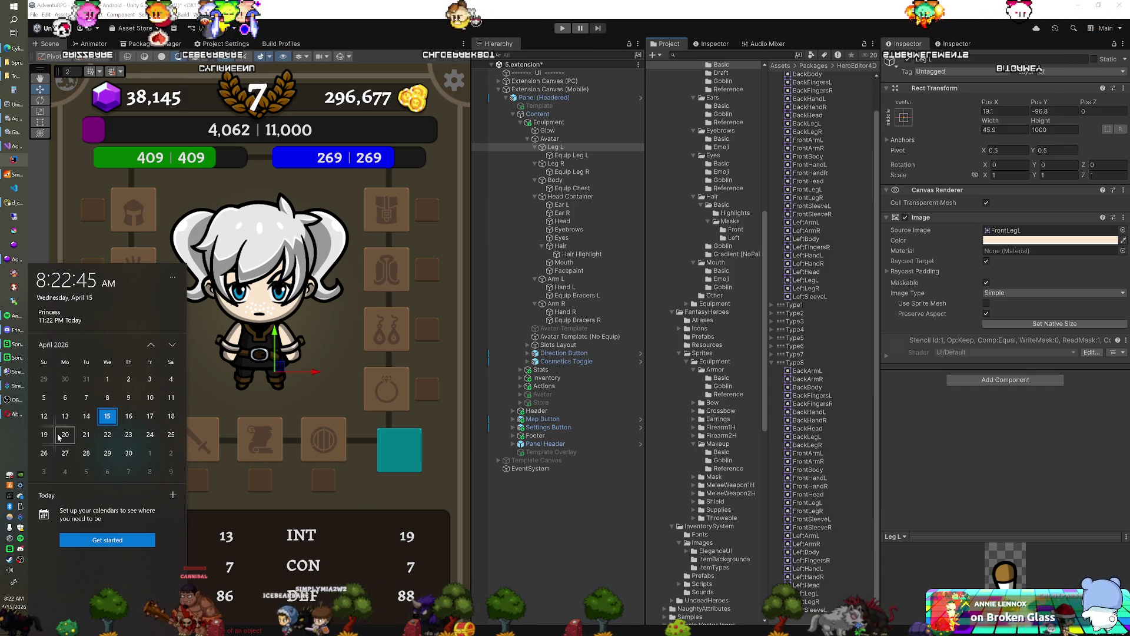
left_click(435, 19)
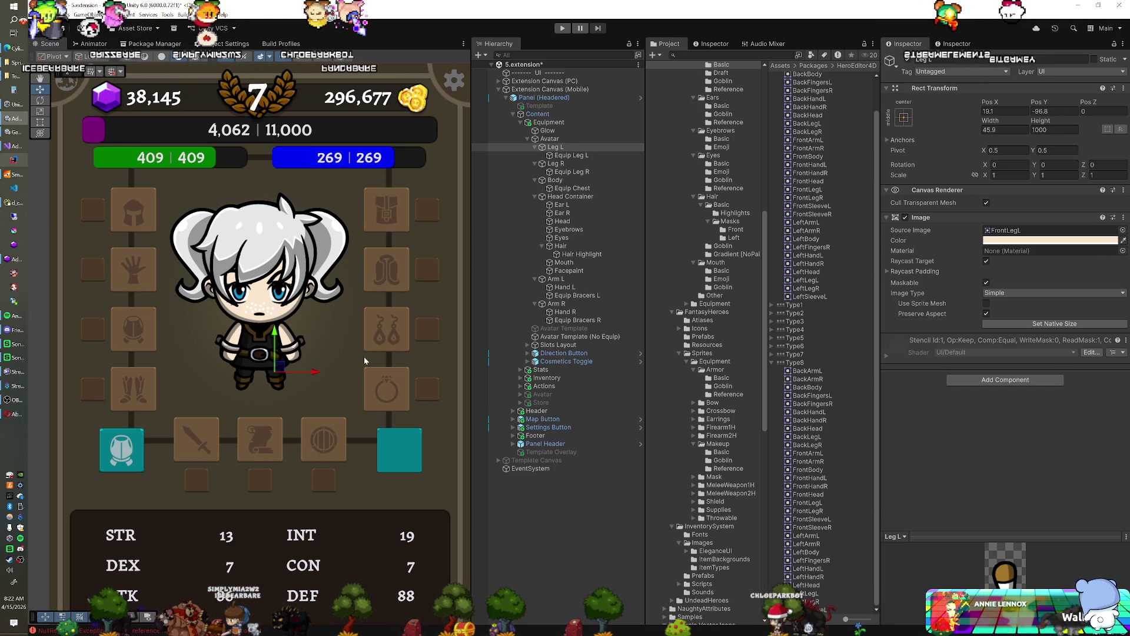
left_click_drag(291, 309, 304, 236)
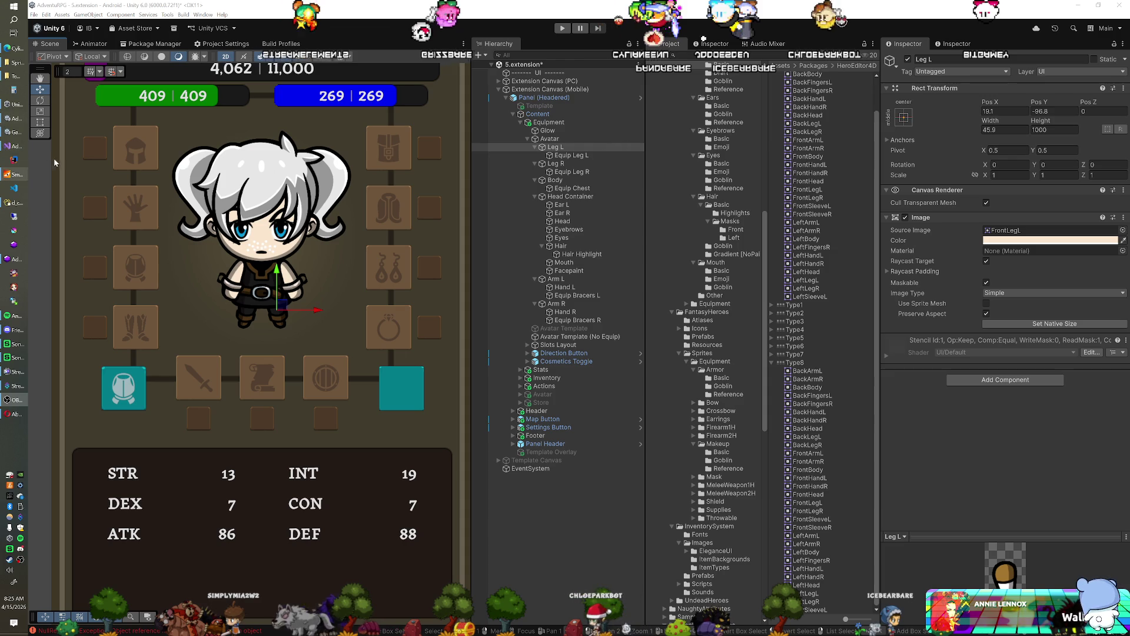
Tint the avatar's Hair image dark grey #2C2C2C, the haircolor value from the characters table.
key("alt+Tab")
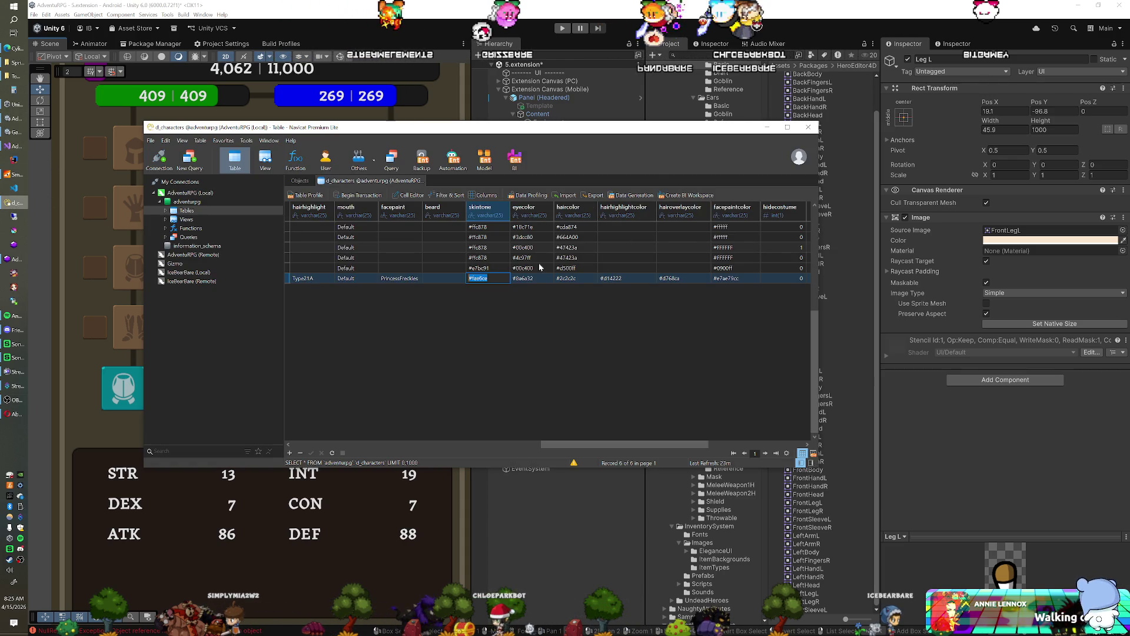
left_click(574, 277)
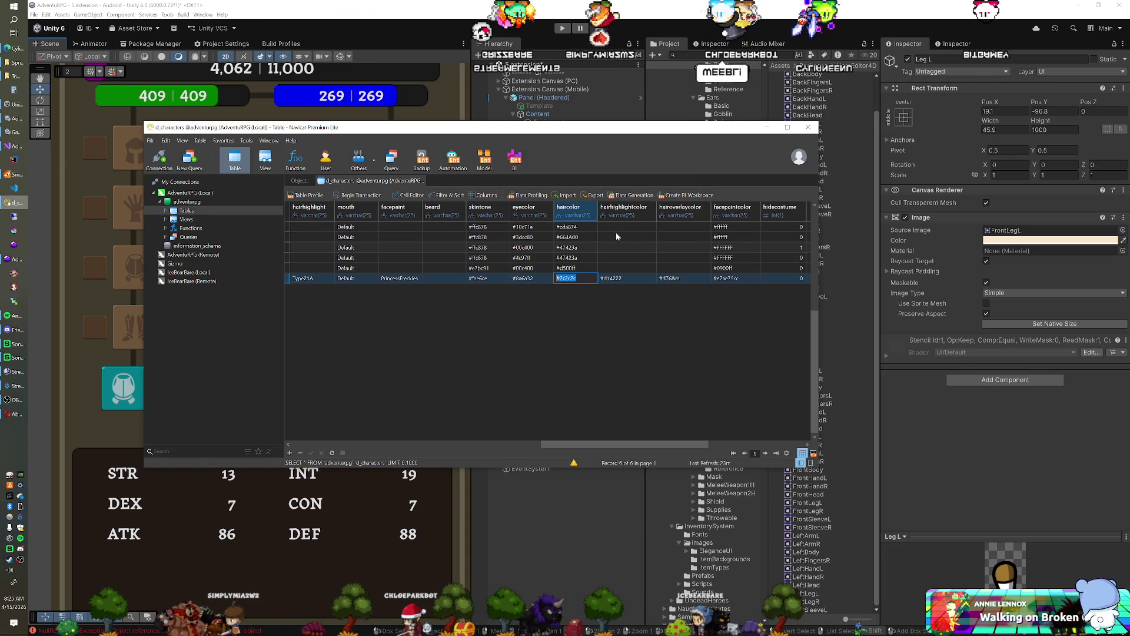
left_click(603, 36)
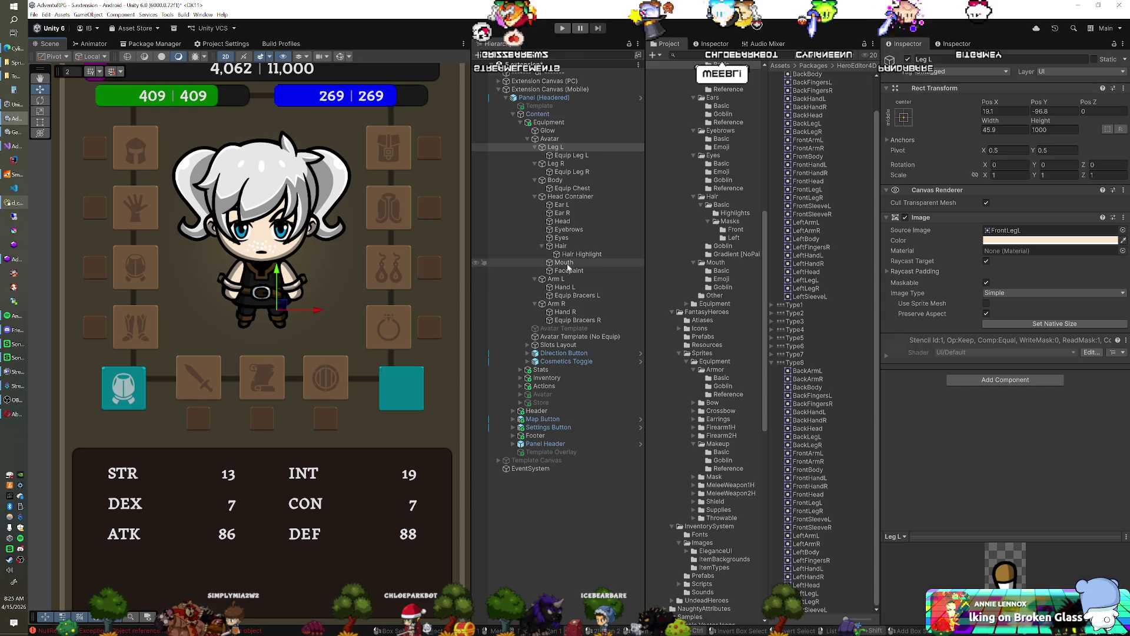
left_click(561, 246)
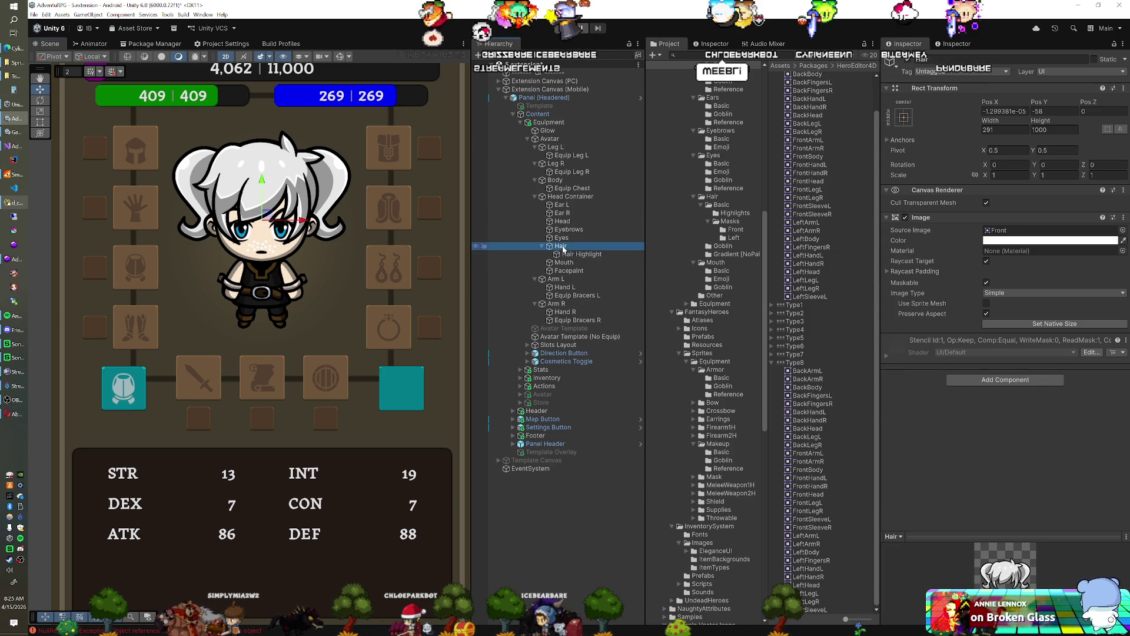
left_click(1005, 241)
type("#2C2C2C")
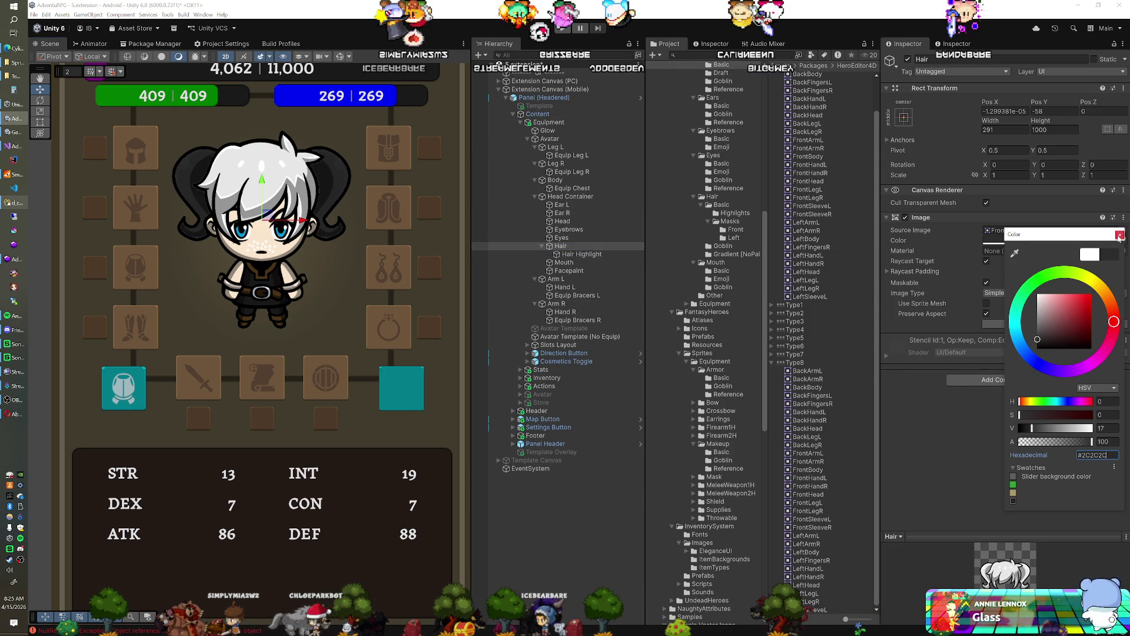
left_click(1001, 254)
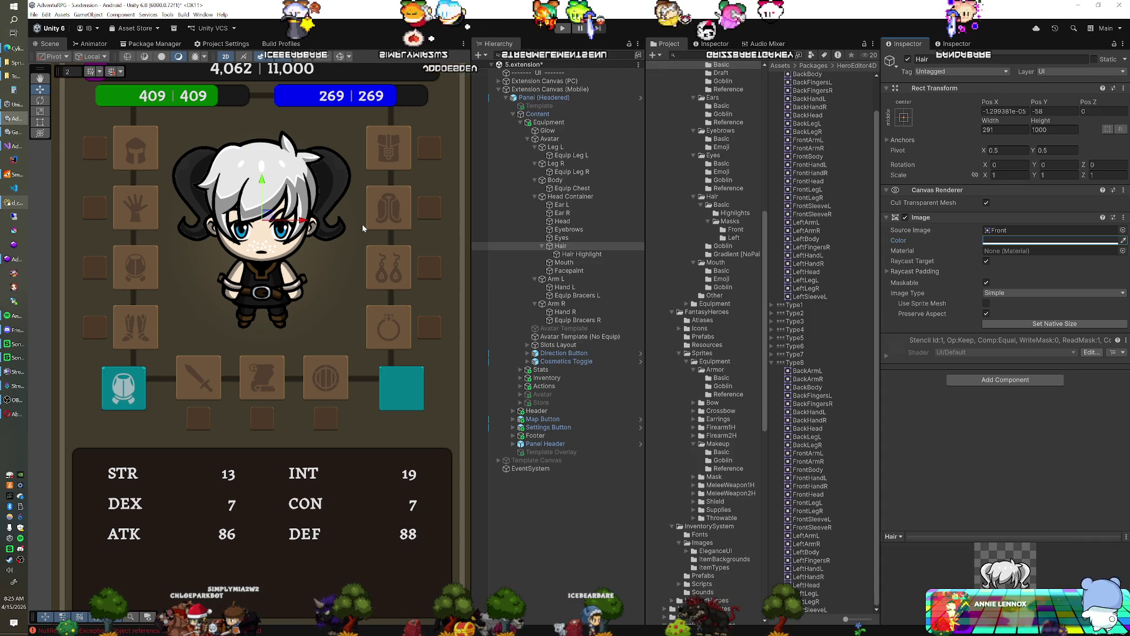
left_click(197, 205)
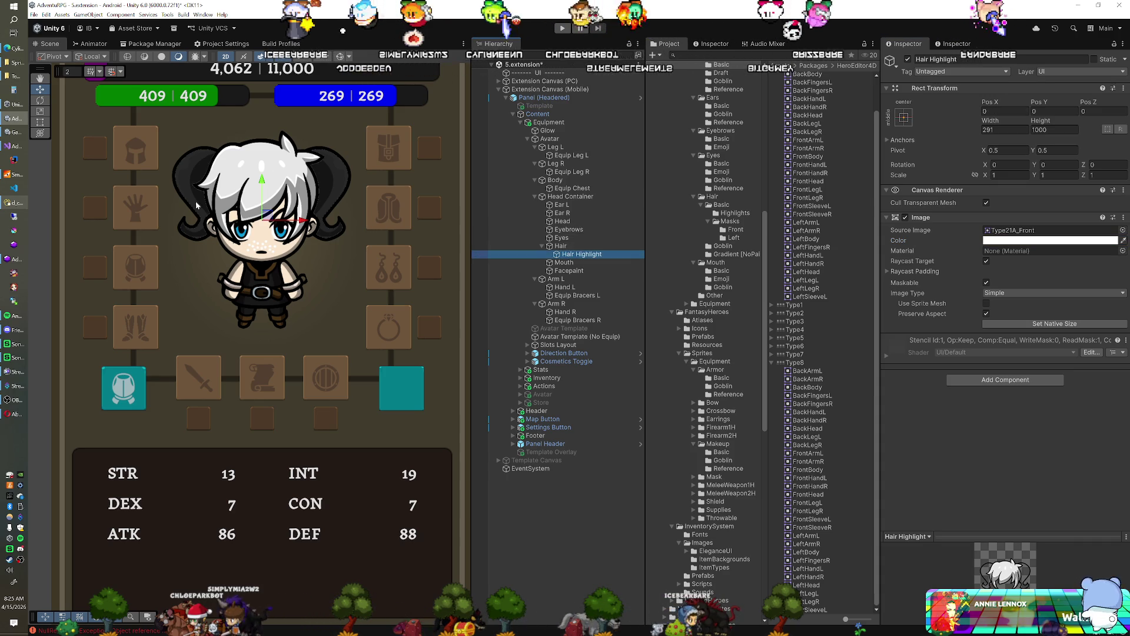
Paste the hairhighlightcolor value #D14222 into the Hair Highlight image's colour.
left_click(12, 202)
left_click(627, 278)
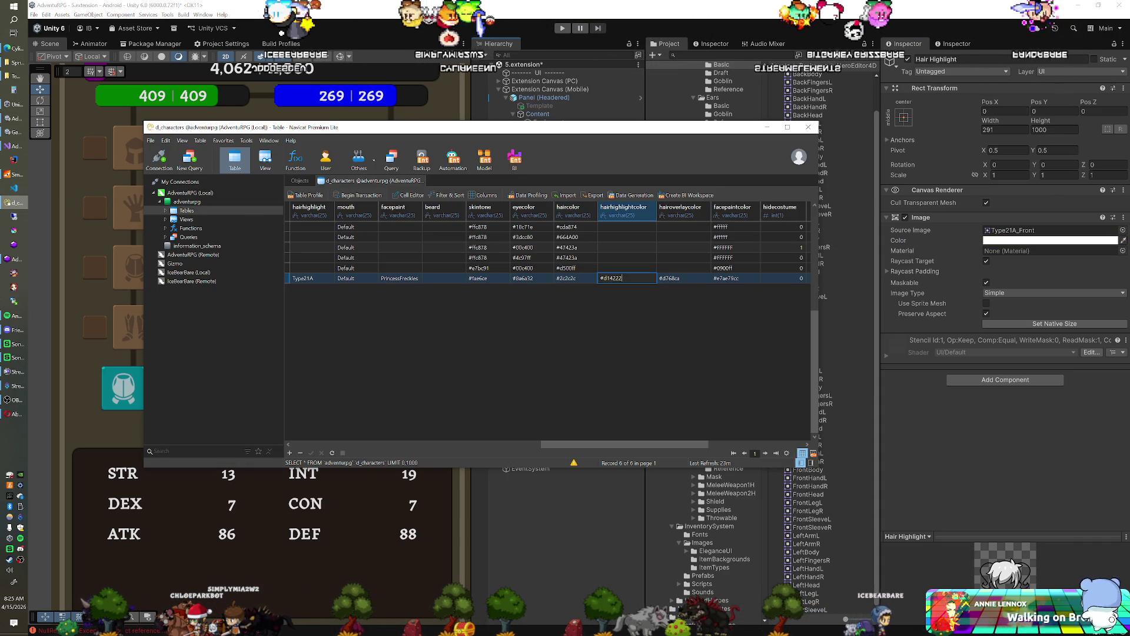
left_click(1020, 240)
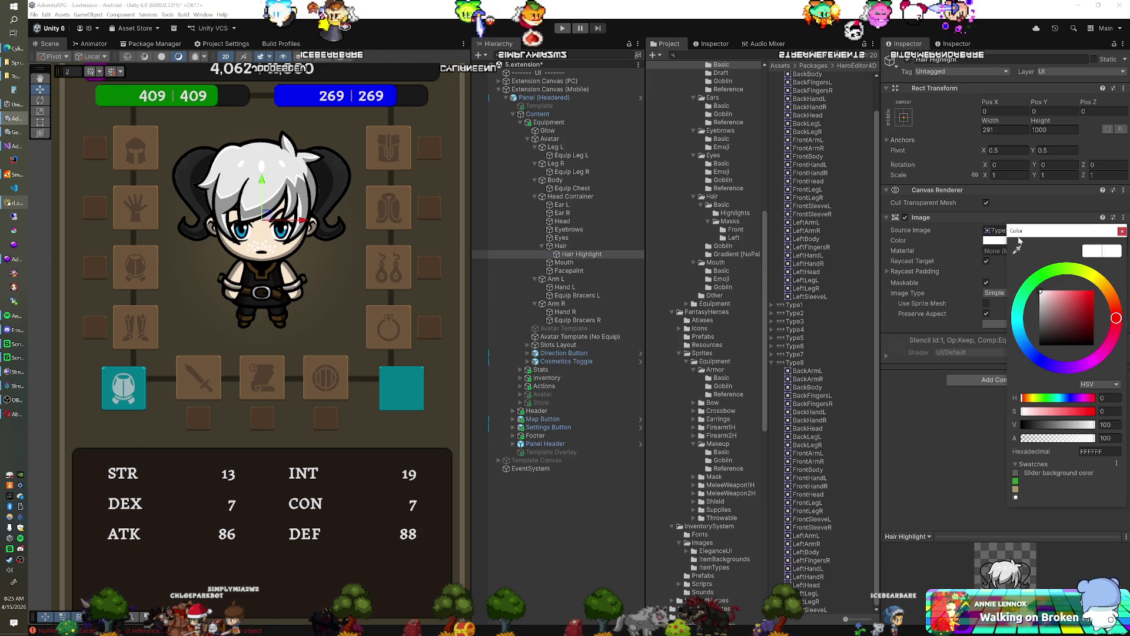
type("#D14222")
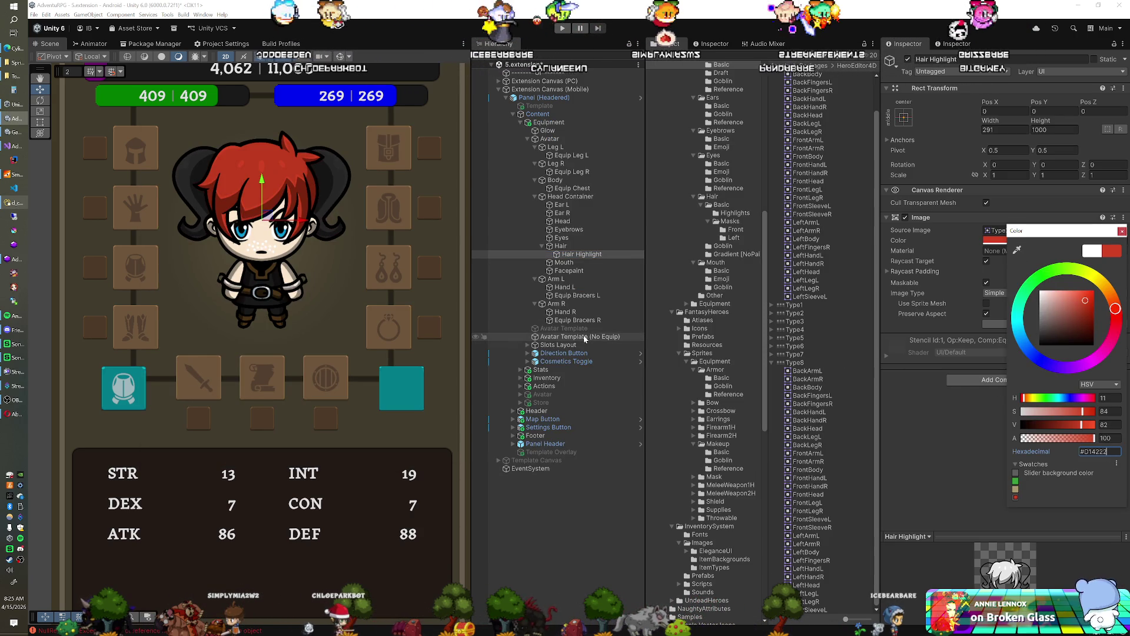
left_click(530, 22)
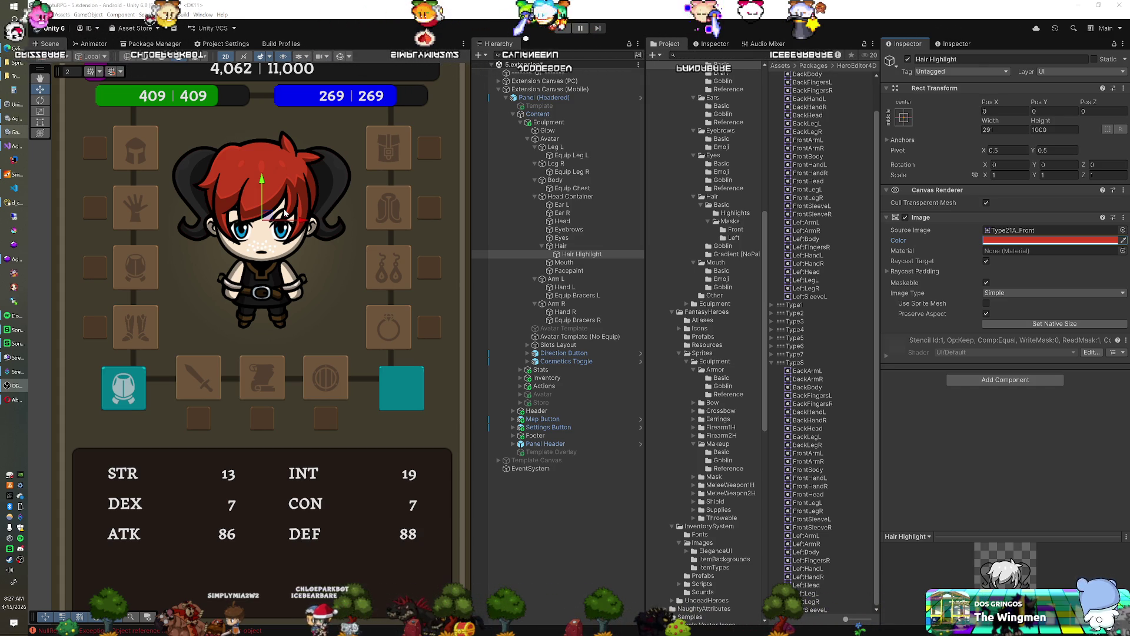
Set the Facepaint image colour to hex E7AE79 and lower its alpha to 60.
left_click(14, 203)
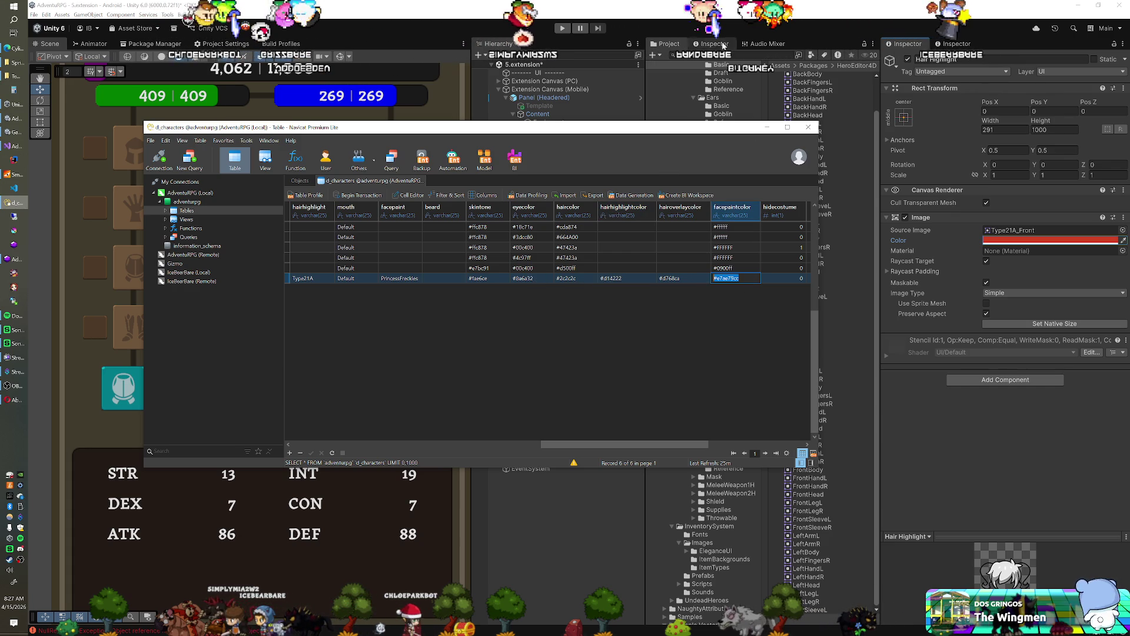
key("alt+Tab")
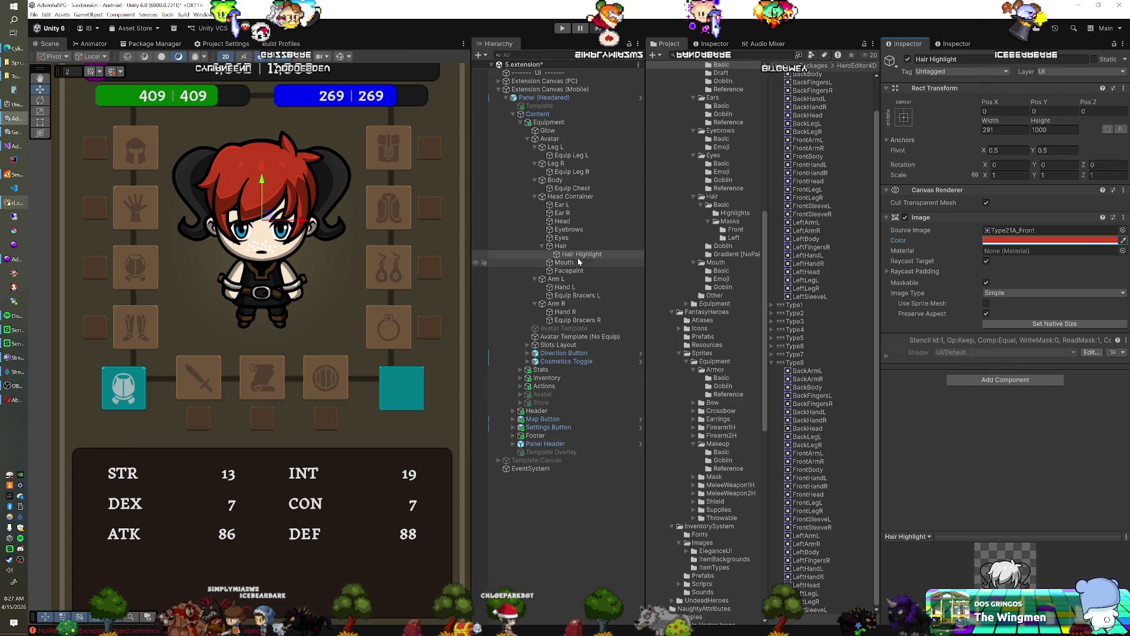
left_click(566, 272)
left_click(1050, 240)
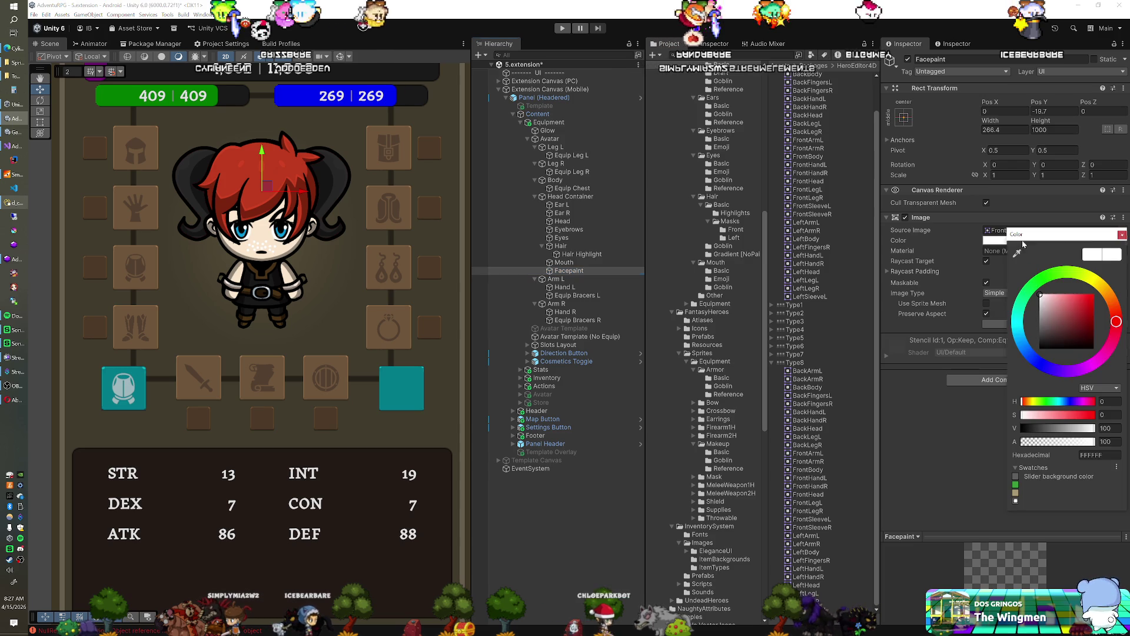
type("#E7AE79")
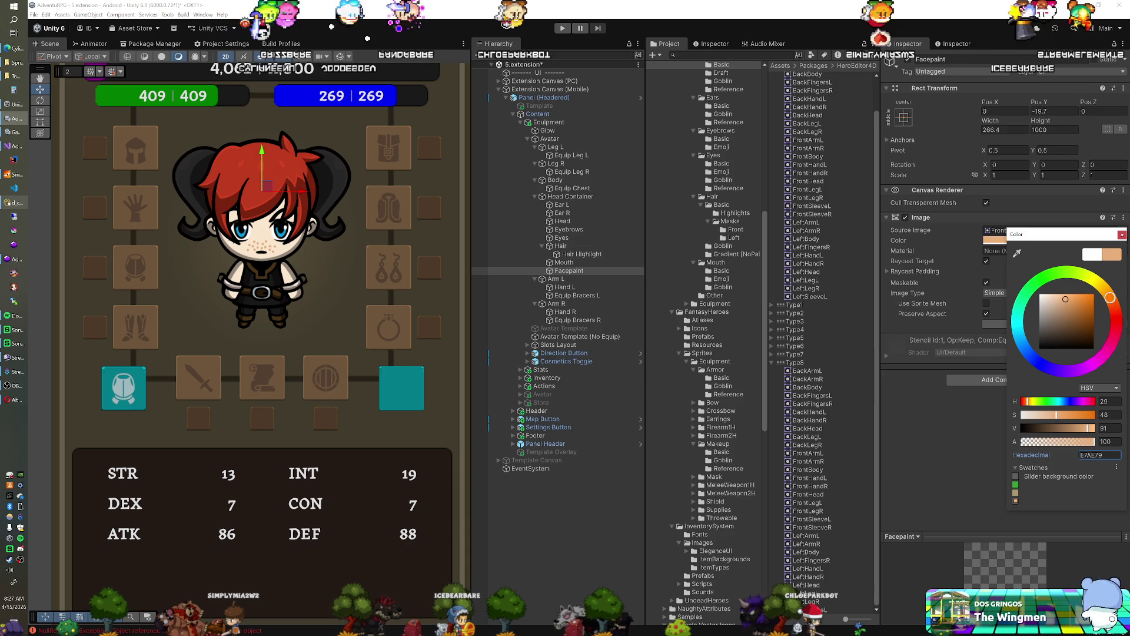
key("ctrl+v")
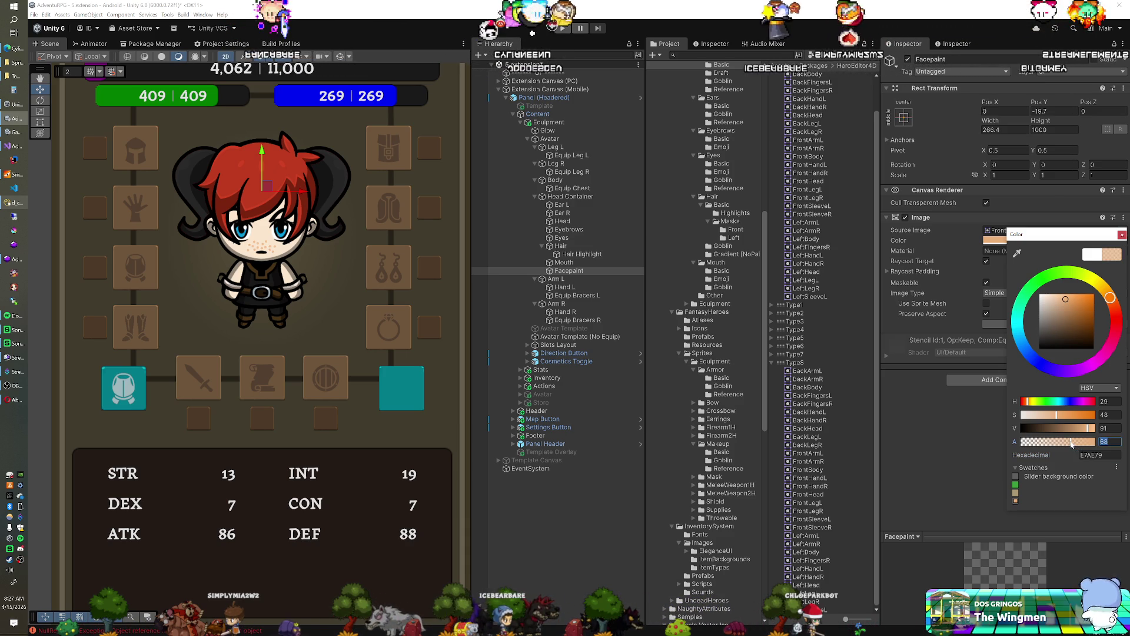
left_click_drag(1068, 445, 1068, 448)
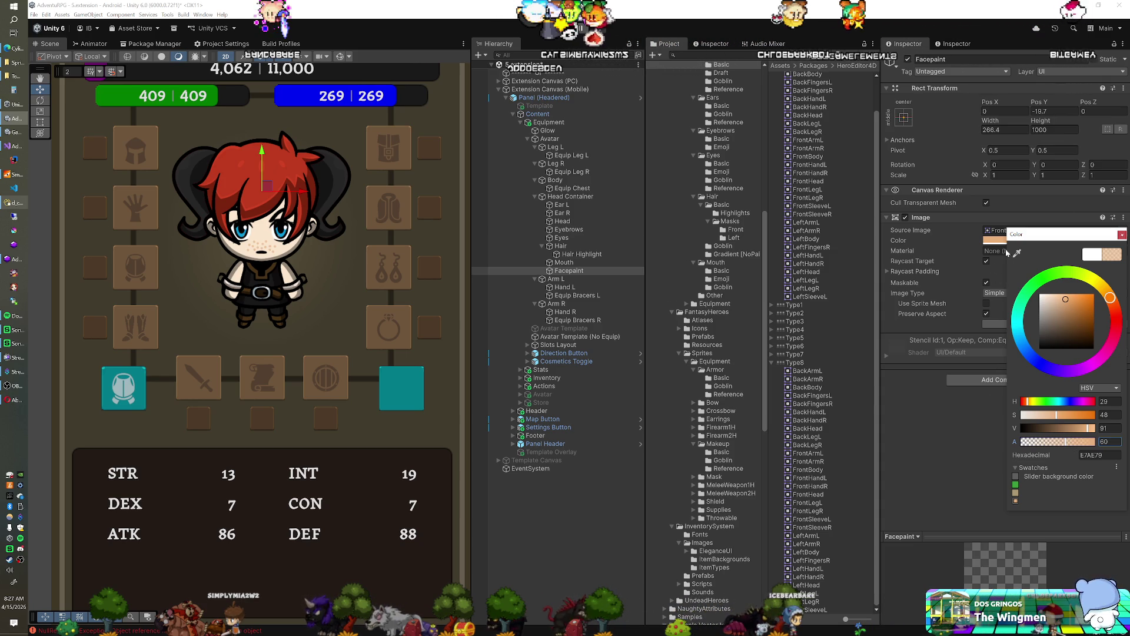
left_click(1123, 235)
scroll(236, 303, "down", 5)
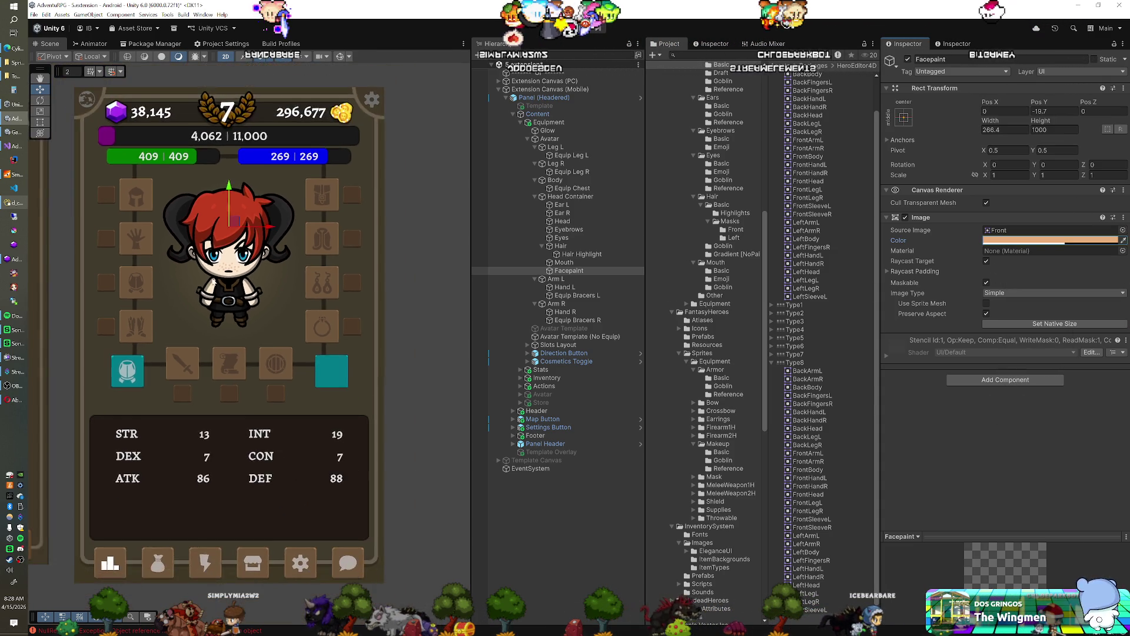
scroll(276, 292, "down", 1)
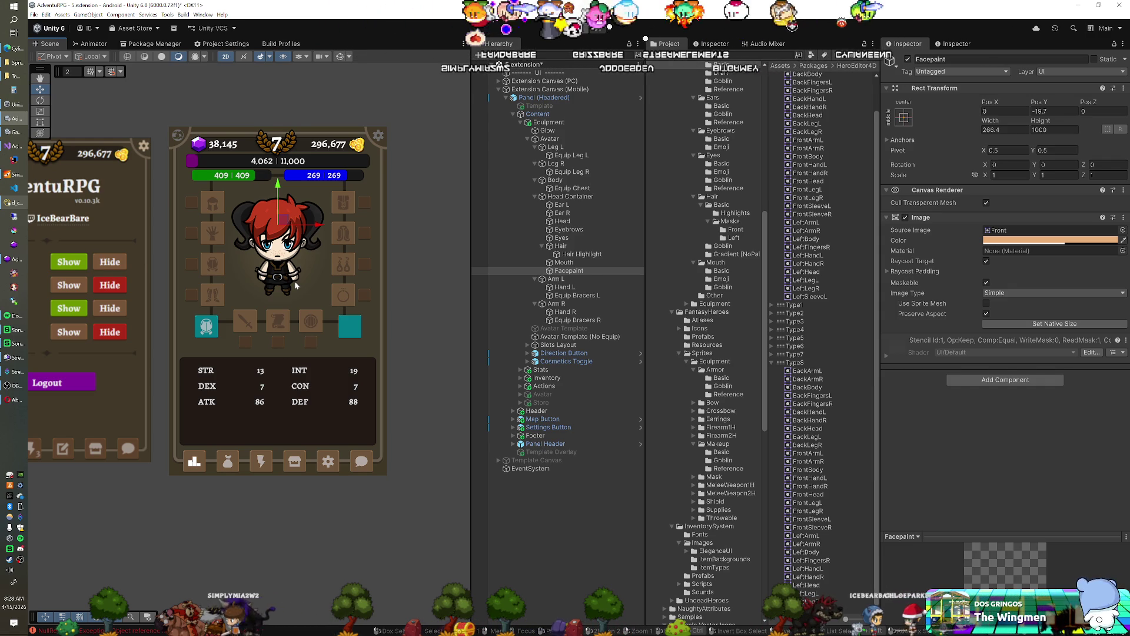
scroll(295, 282, "up", 2)
scroll(295, 282, "down", 1)
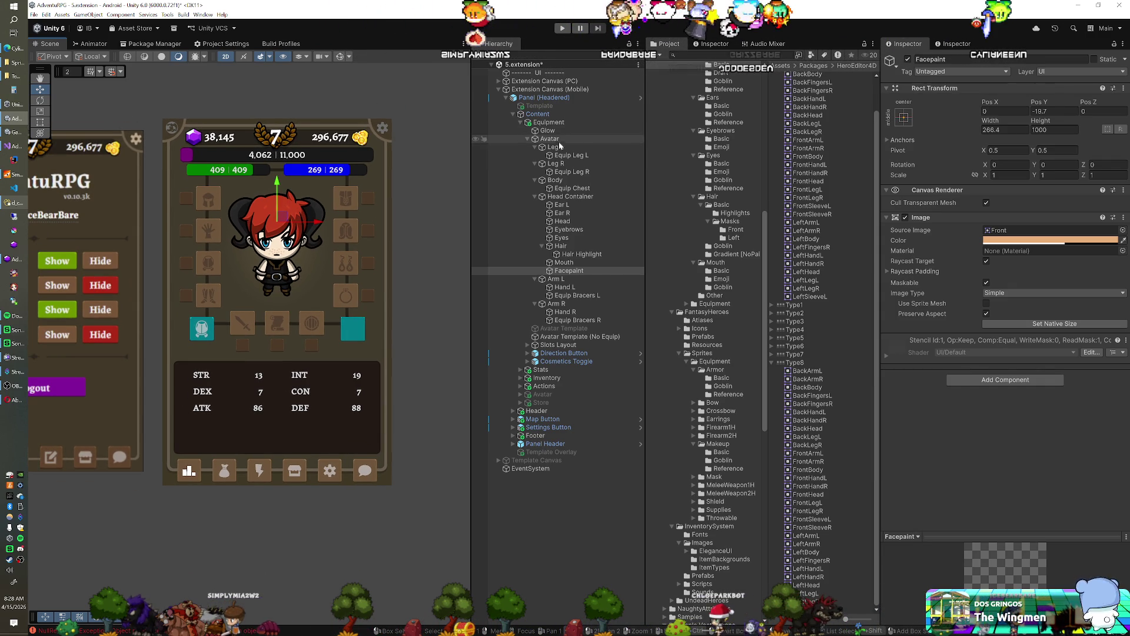
mouse_move(248, 244)
left_mouse_down()
mouse_move(391, 235)
mouse_move(344, 230)
left_mouse_up()
left_click(585, 336)
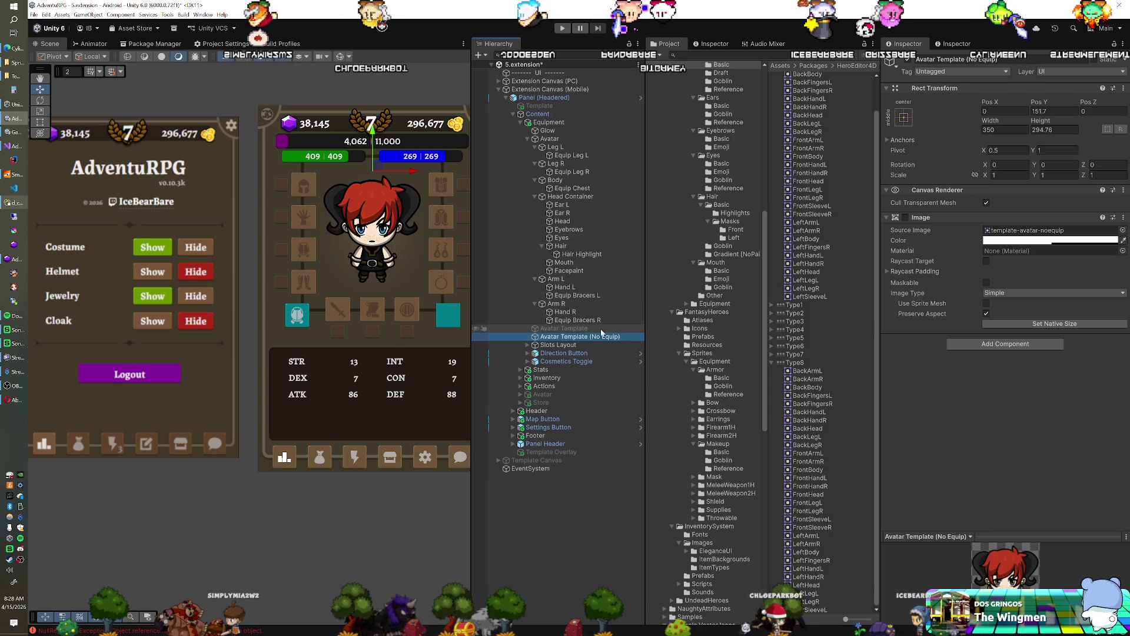
left_click(905, 217)
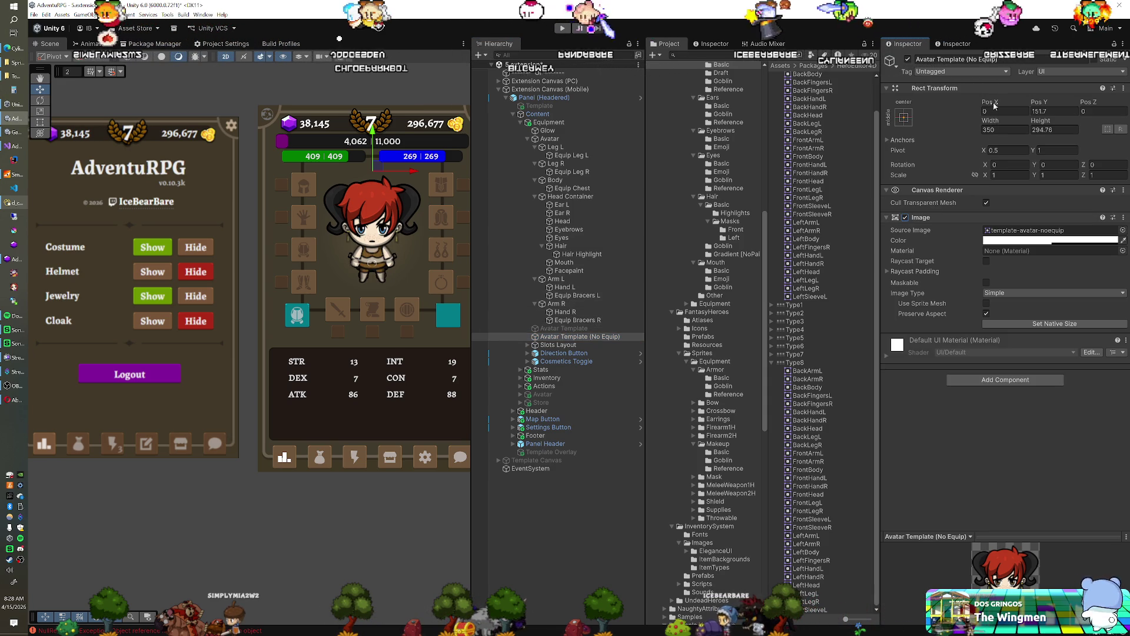
mouse_move(990, 102)
left_mouse_down()
mouse_move(276, 225)
mouse_move(1059, 241)
mouse_move(581, 269)
mouse_move(813, 225)
mouse_move(247, 109)
mouse_move(339, 106)
left_mouse_up()
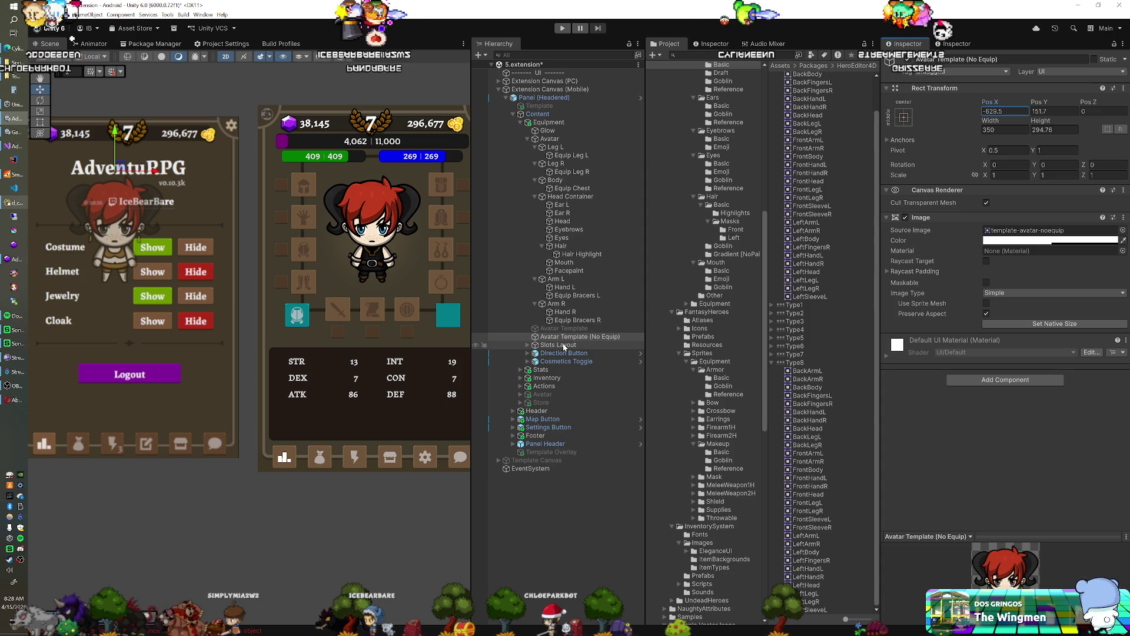
left_click(189, 147)
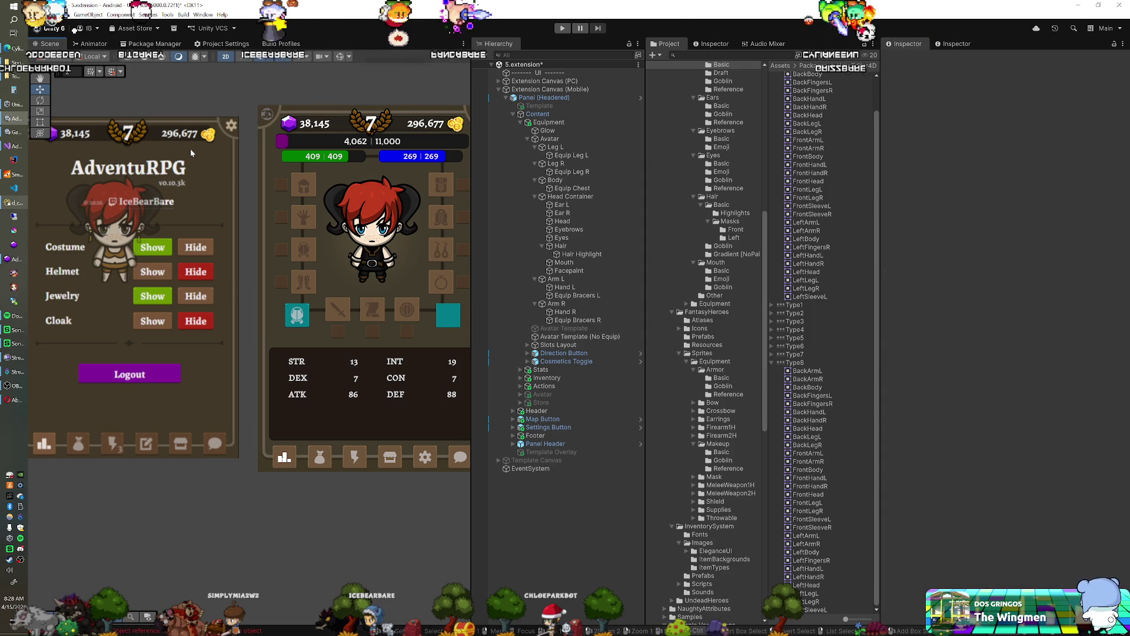
scroll(189, 150, "down", 2)
left_click_drag(200, 202, 212, 205)
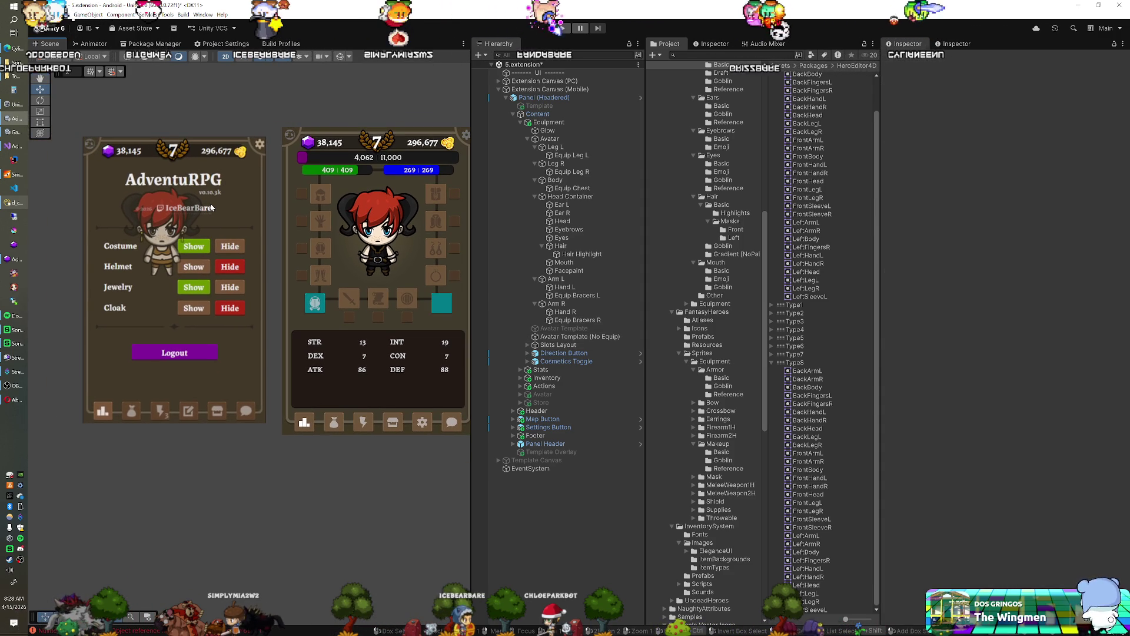
key("w")
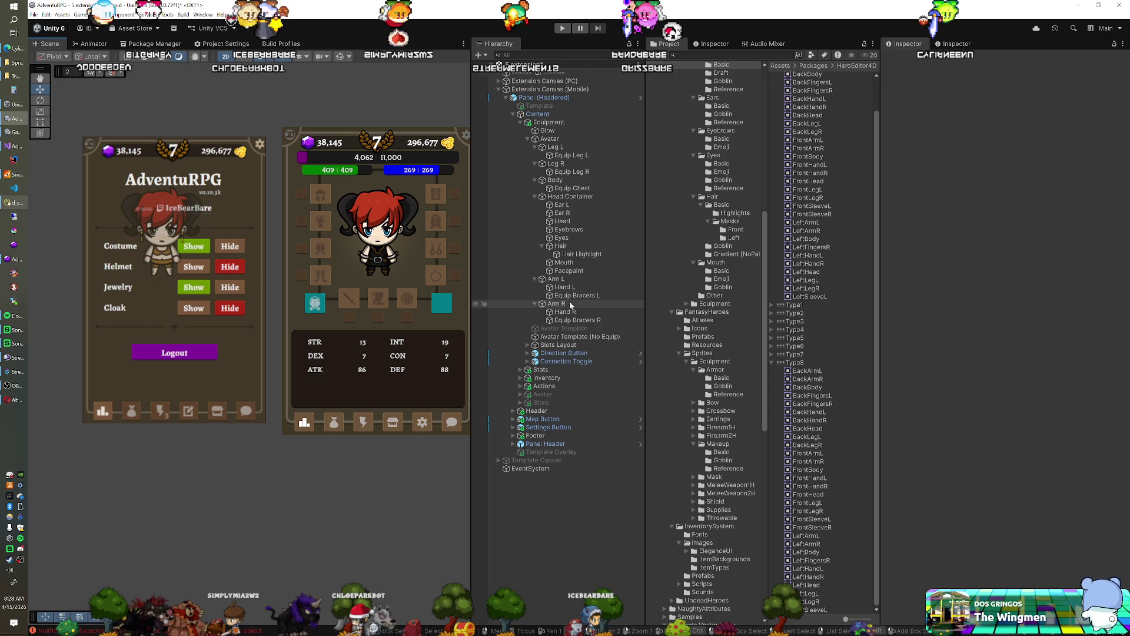
left_click(569, 337)
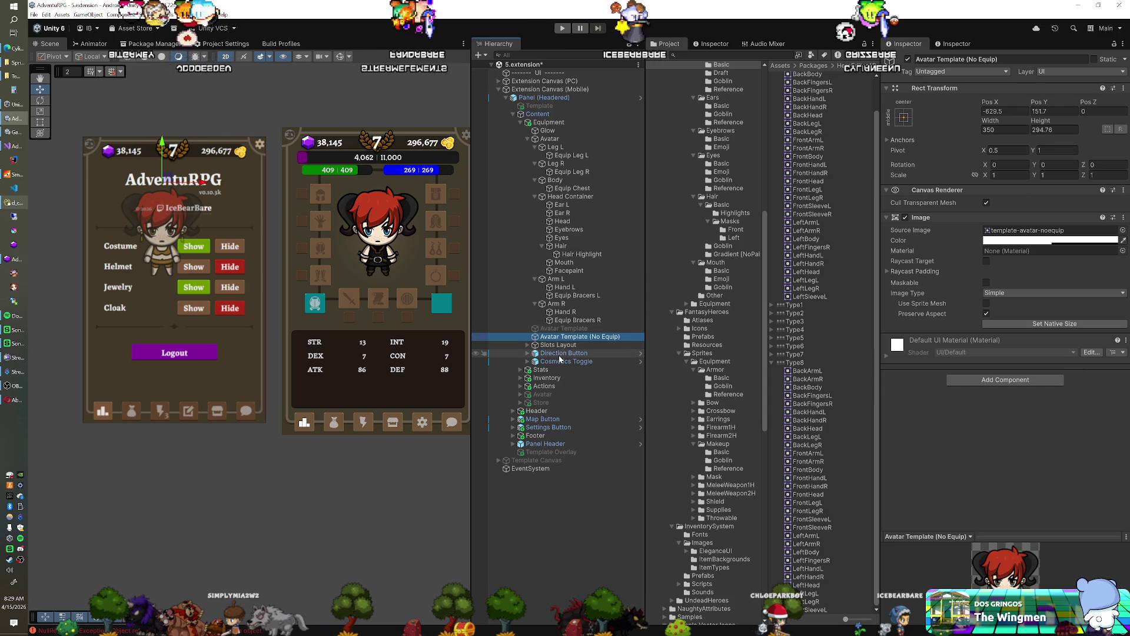
mouse_move(72, 122)
left_mouse_down()
mouse_move(274, 394)
mouse_move(275, 436)
mouse_move(236, 262)
mouse_move(100, 104)
mouse_move(73, 101)
left_mouse_up()
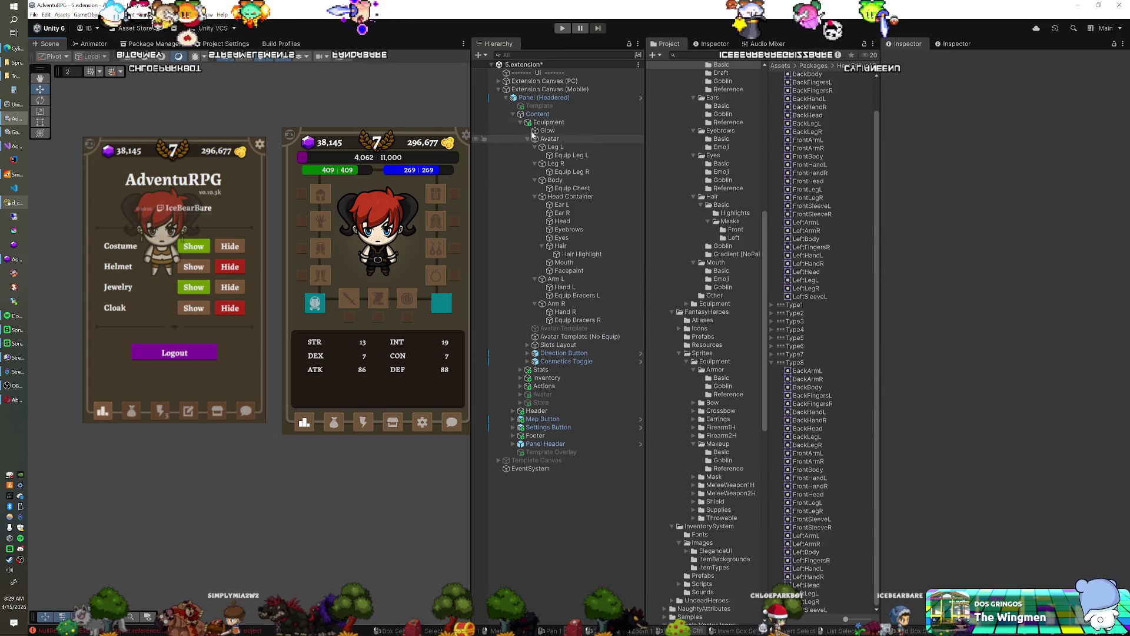
Deactivate the RawImage (1) settings overlay under Extension Canvas (PC).
left_click(499, 81)
left_click(538, 98)
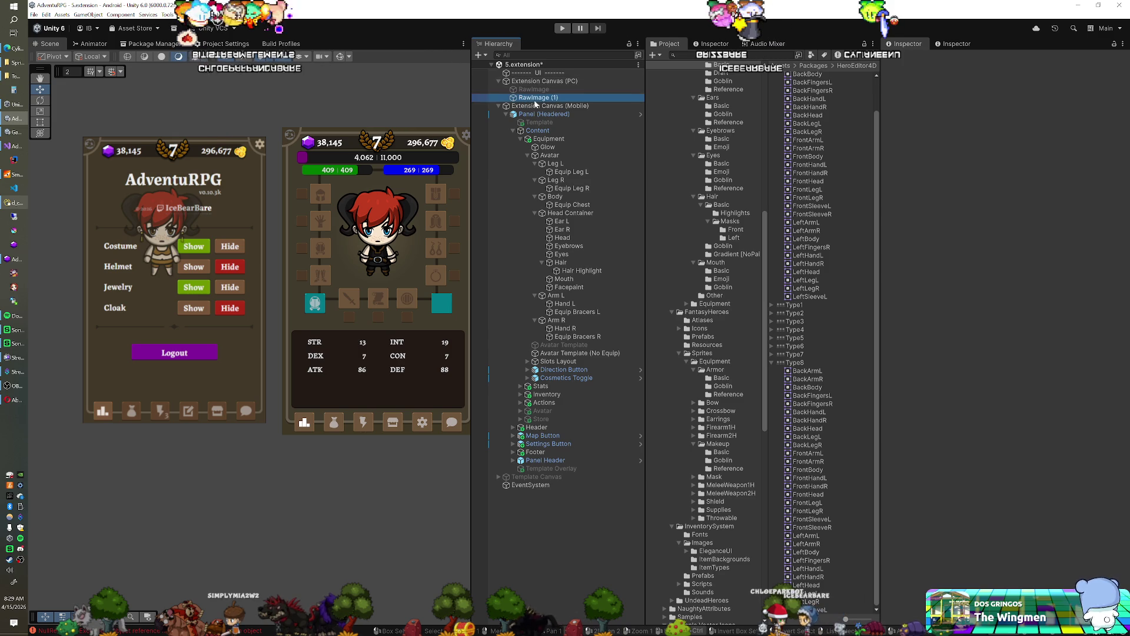
left_click(907, 59)
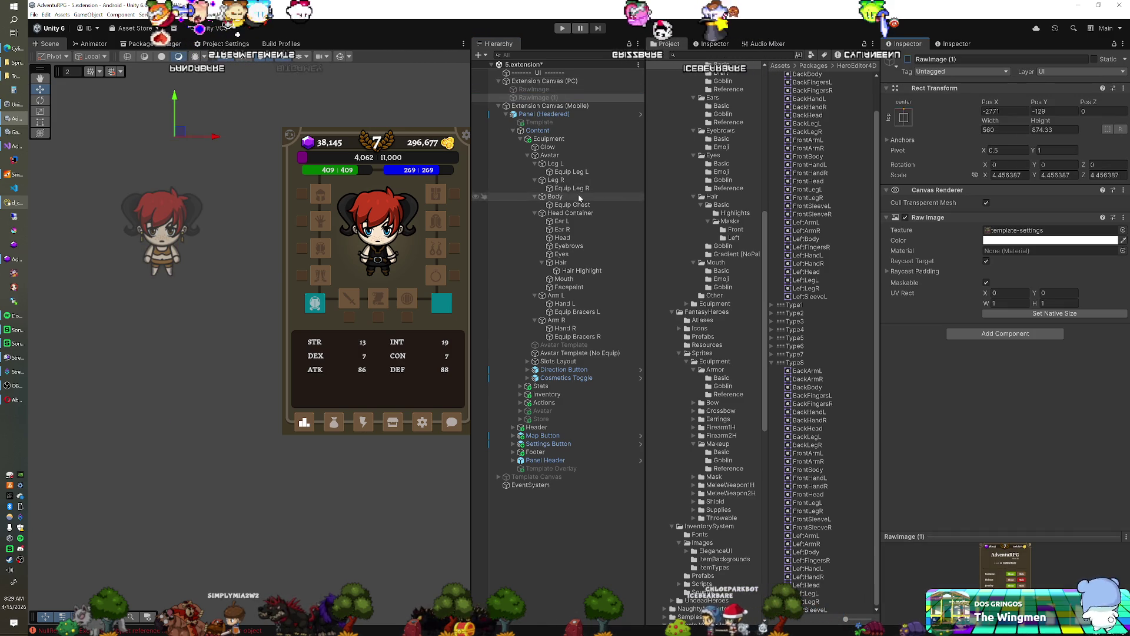
Raise the Avatar Template (No Equip) image's alpha to 100 for full opacity.
left_click(580, 353)
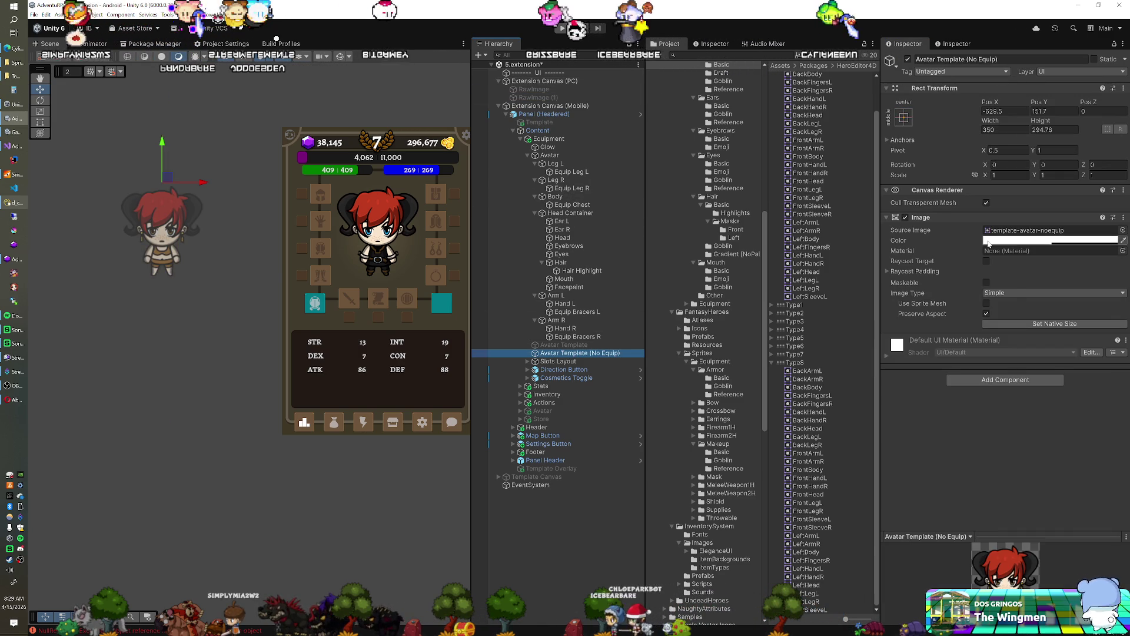
left_click(1036, 240)
left_click_drag(1039, 442, 1078, 441)
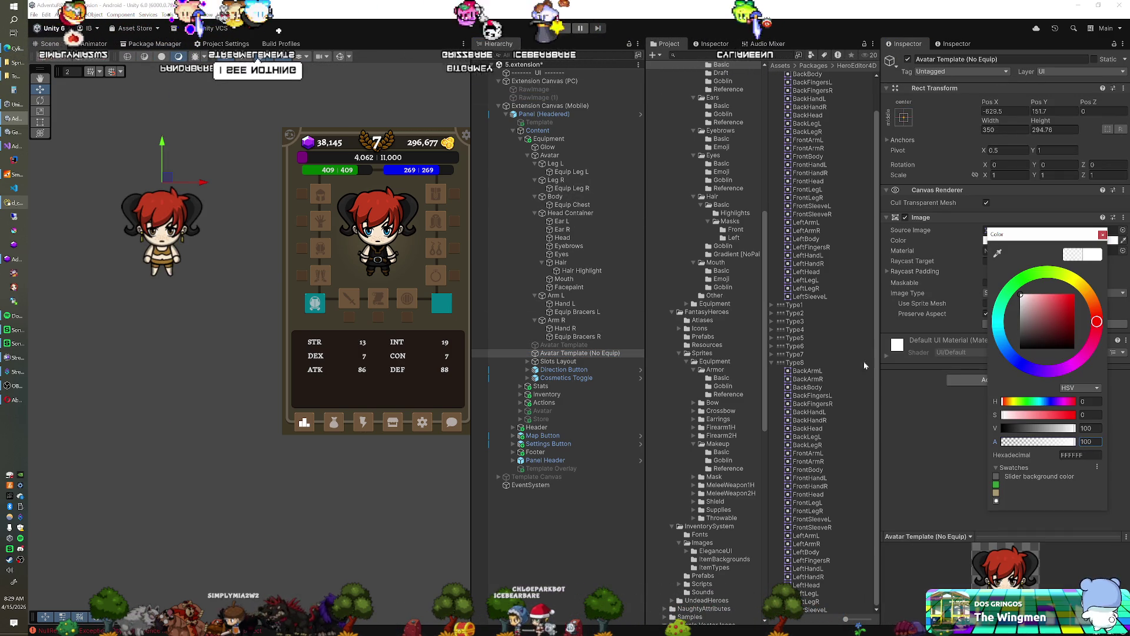
scroll(246, 242, "up", 1)
scroll(241, 243, "up", 1)
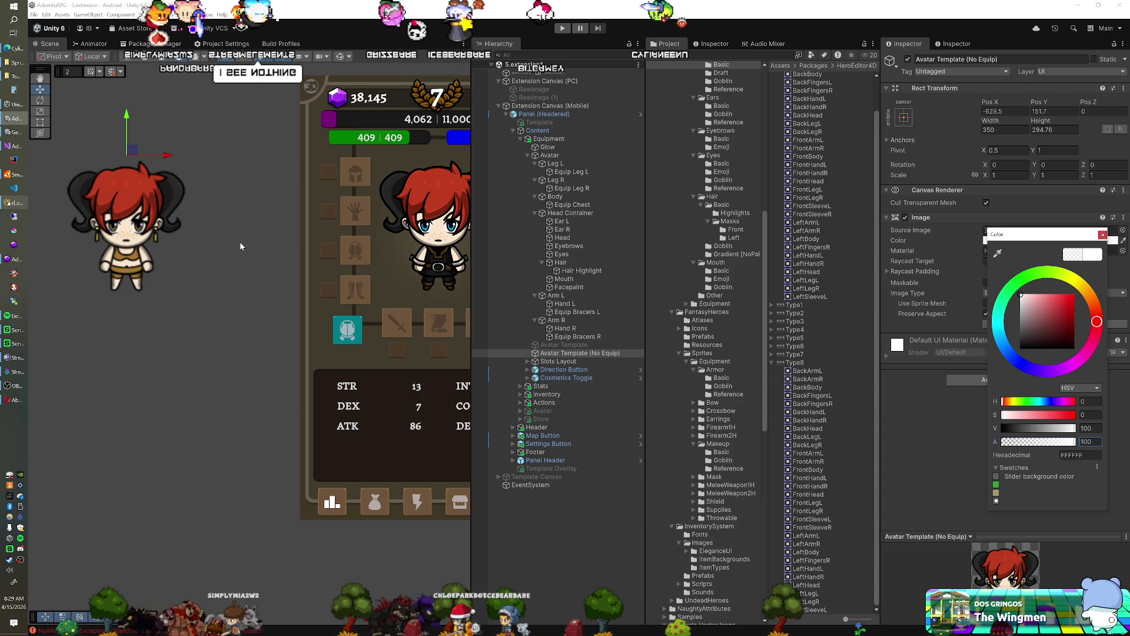
scroll(240, 243, "up", 1)
scroll(241, 243, "up", 1)
scroll(240, 243, "up", 2)
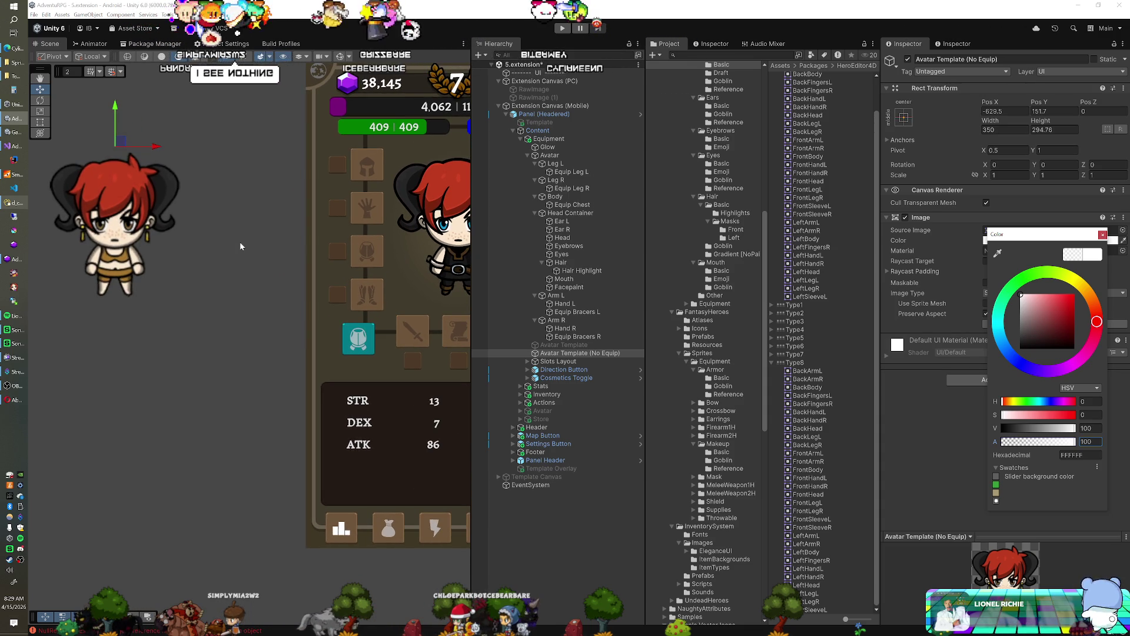
key("Escape")
scroll(242, 263, "up", 3)
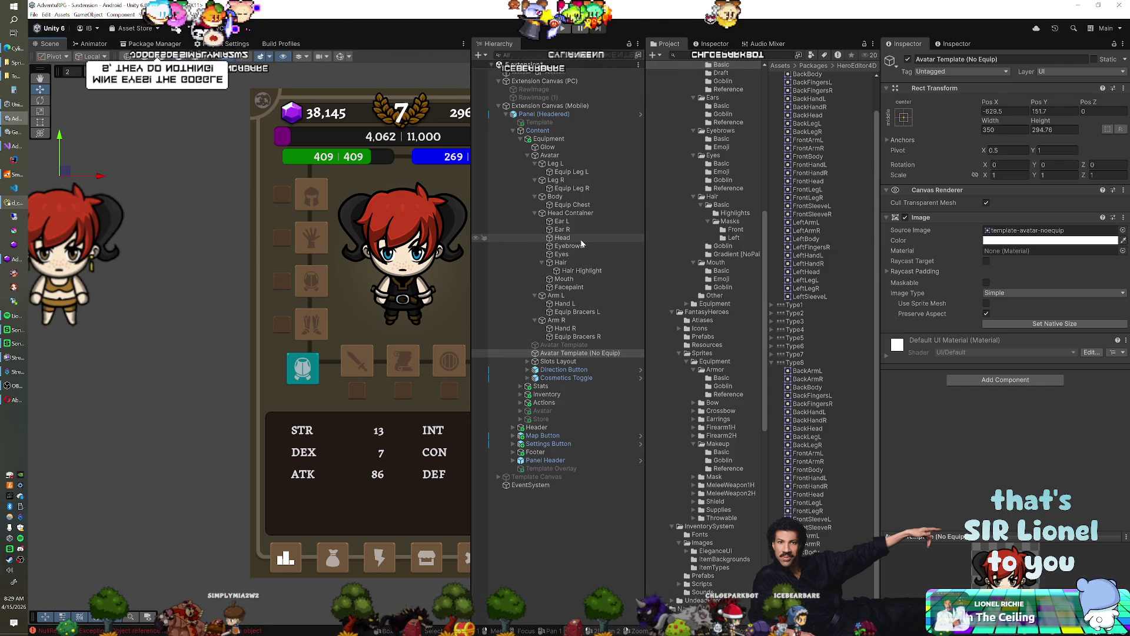
Give the Facepaint layer Width 328.3 and Pos Y 0.8, then frame it in the Scene view.
mouse_move(273, 248)
left_mouse_down()
mouse_move(337, 246)
mouse_move(308, 243)
left_mouse_up()
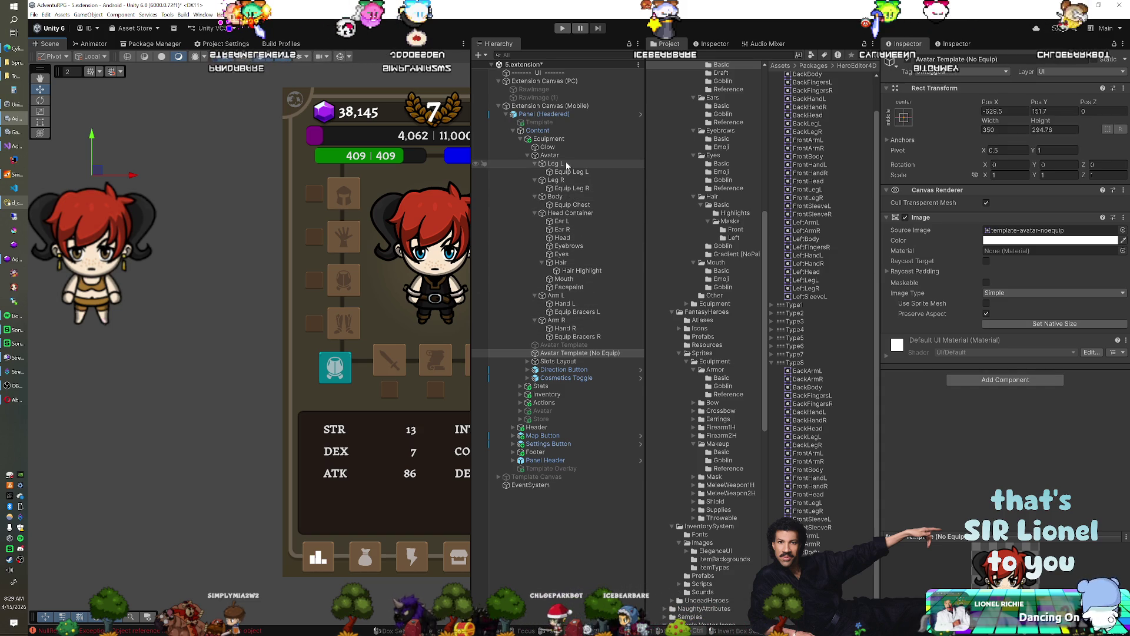
left_click(567, 286)
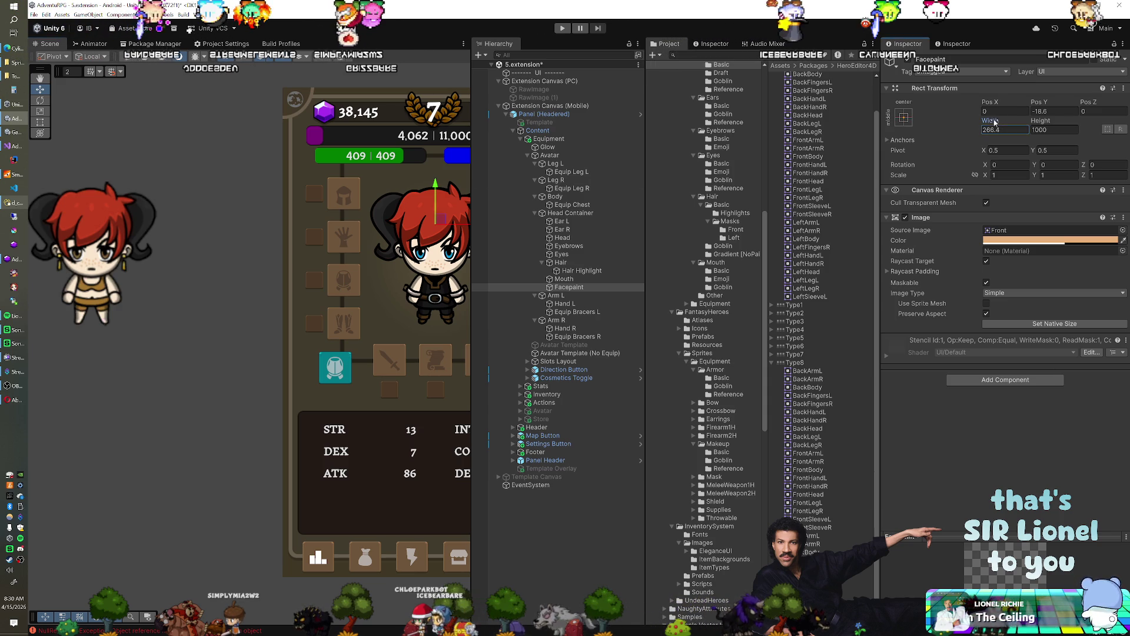
mouse_move(991, 120)
left_mouse_down()
mouse_move(1118, 126)
mouse_move(101, 126)
mouse_move(244, 138)
left_mouse_up()
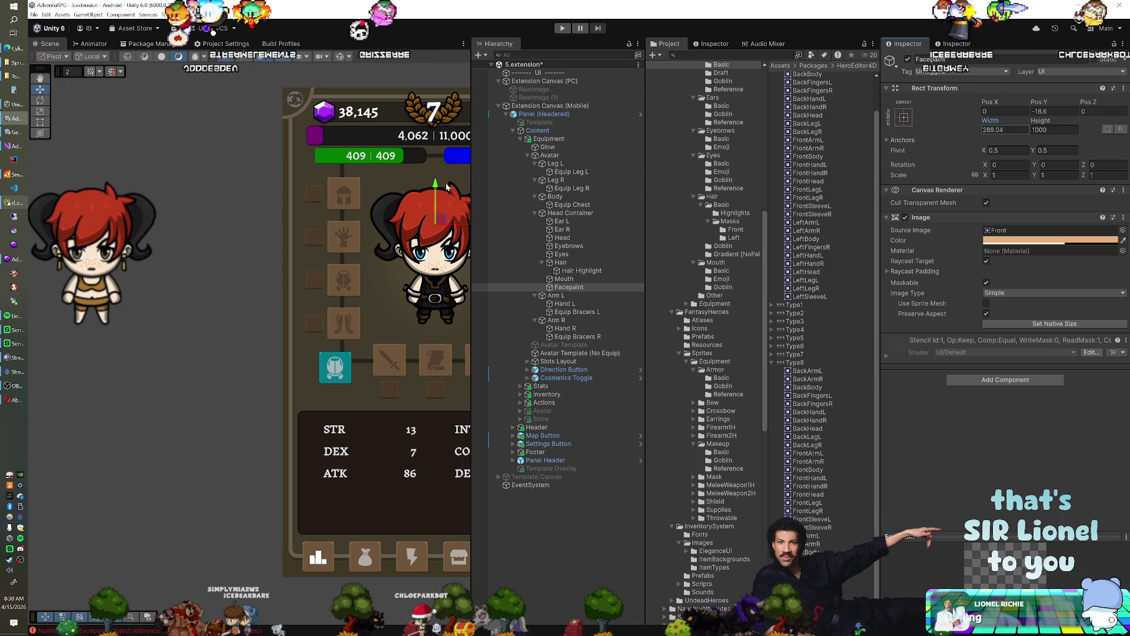
left_click_drag(435, 187, 436, 182)
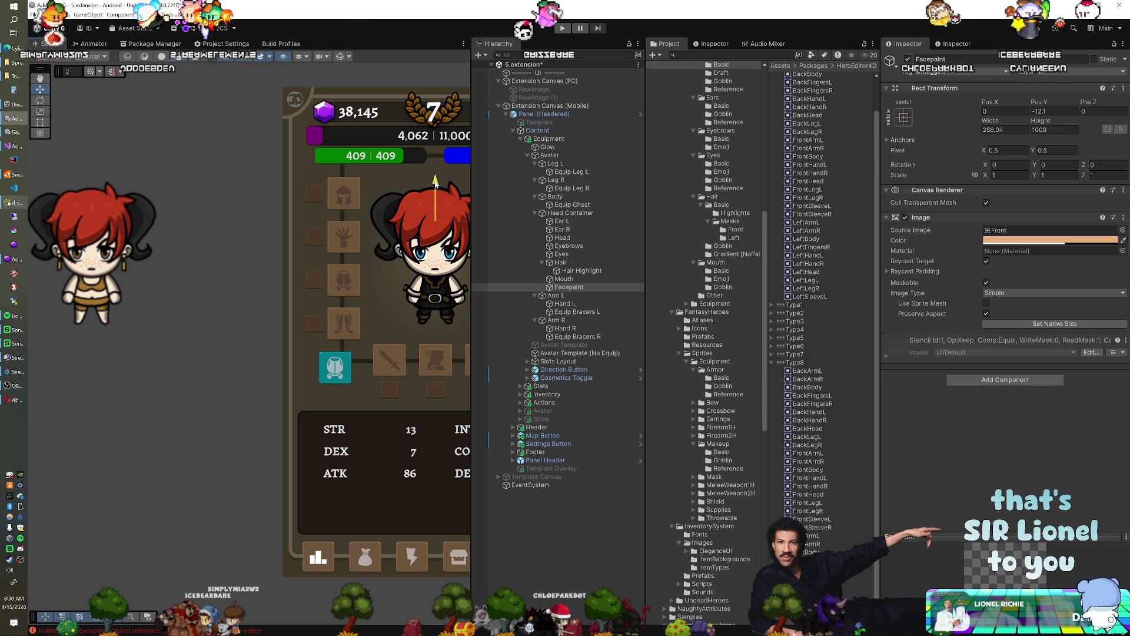
left_click_drag(1016, 120, 1036, 124)
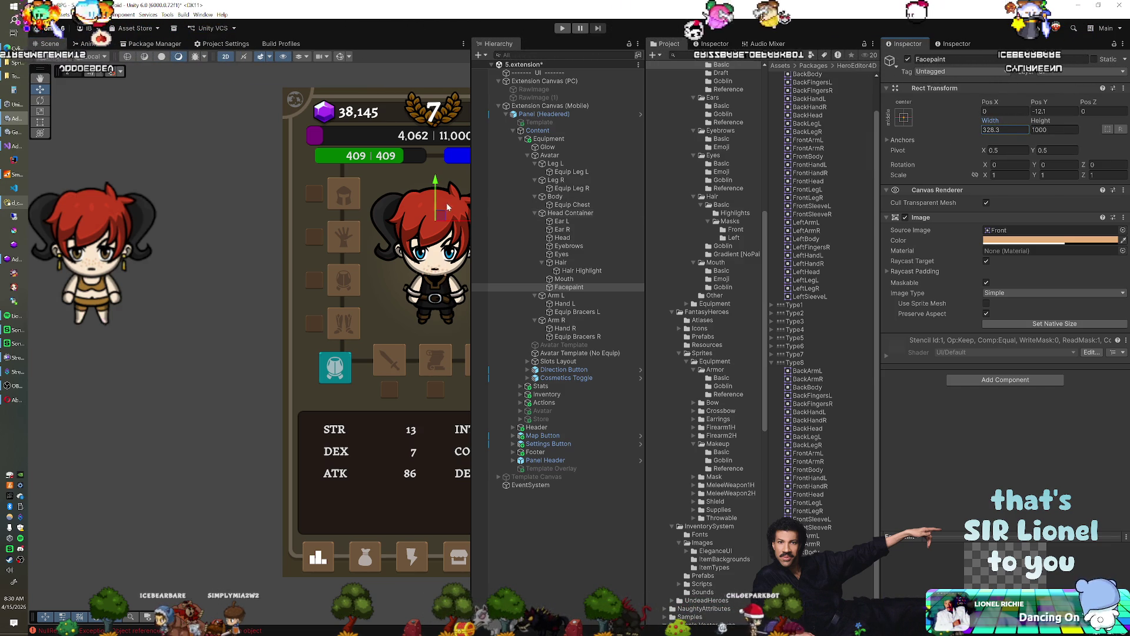
left_click_drag(435, 181, 436, 178)
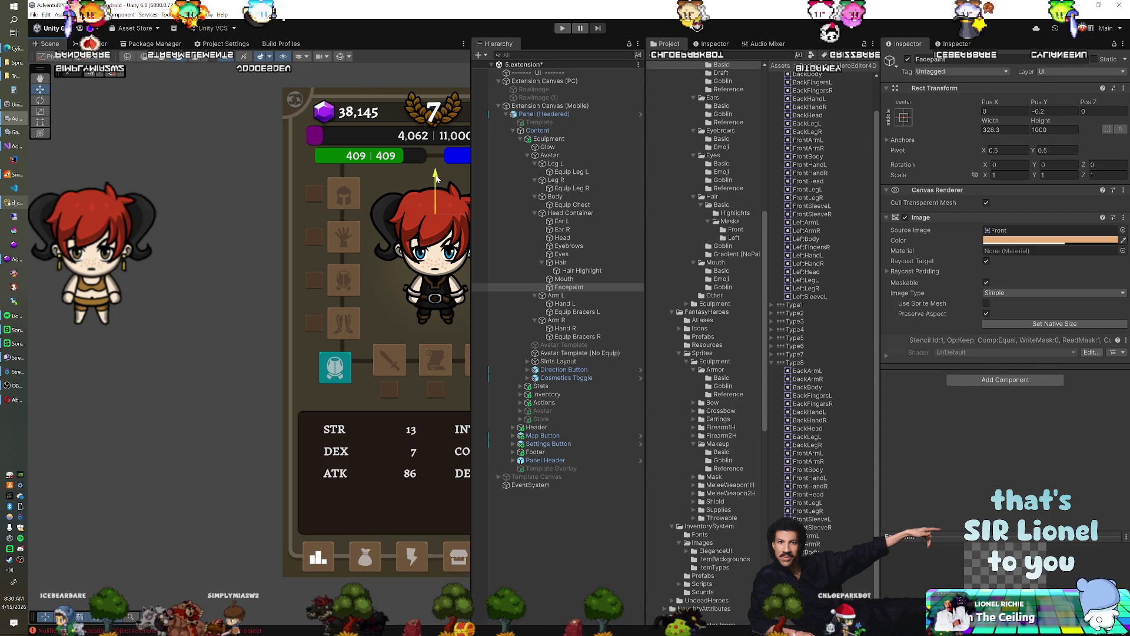
left_click_drag(436, 177, 436, 176)
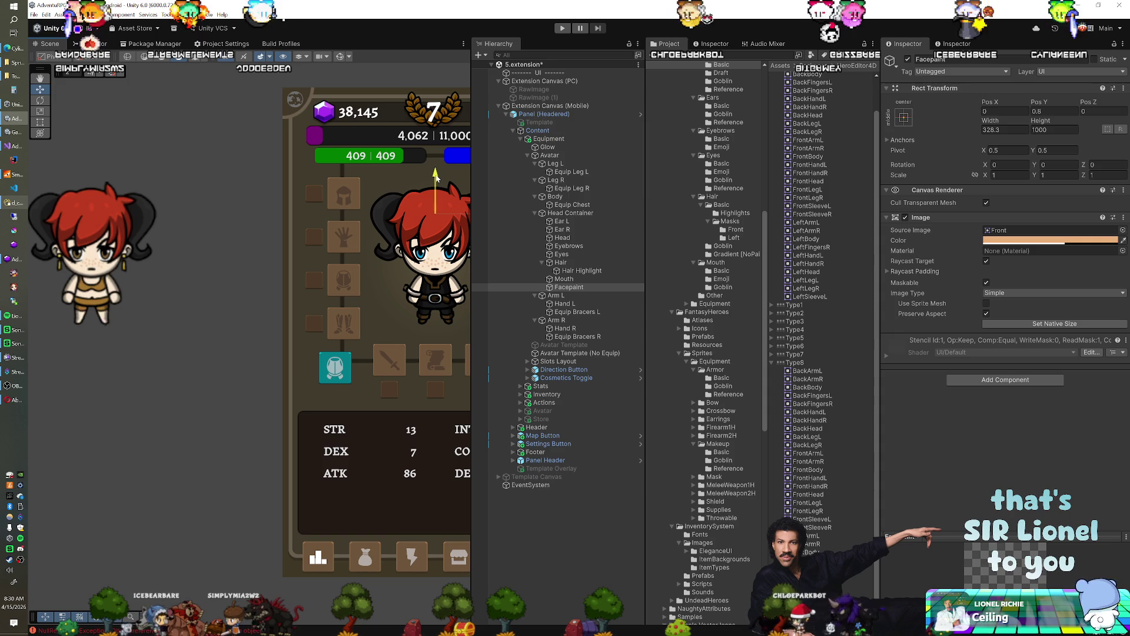
key("f")
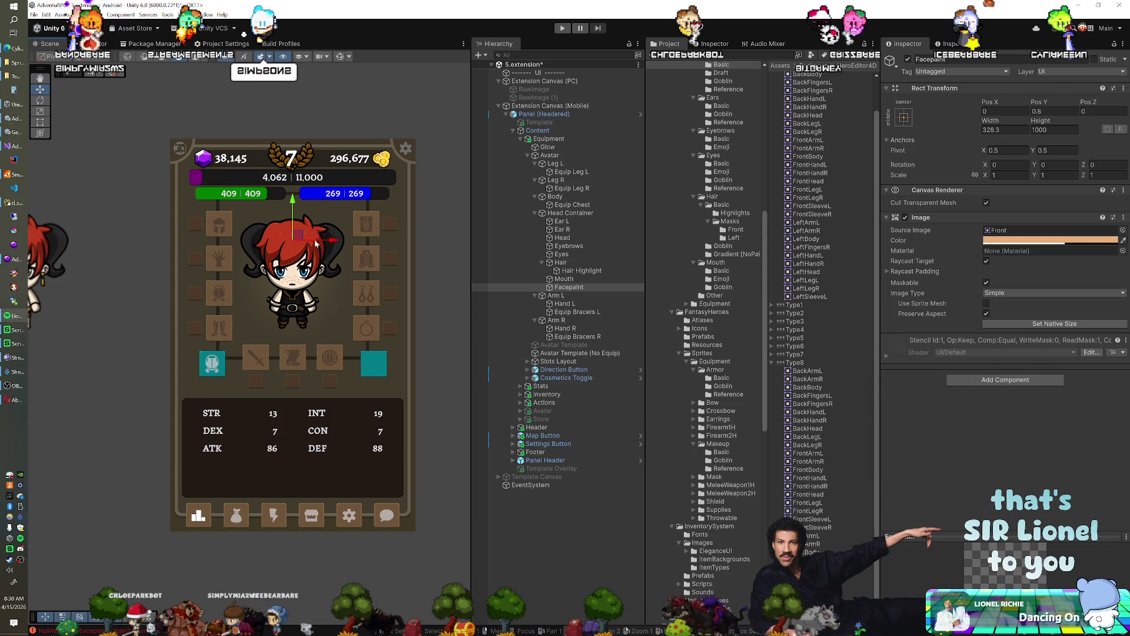
mouse_move(314, 240)
left_mouse_down()
mouse_move(297, 216)
mouse_move(298, 233)
left_mouse_up()
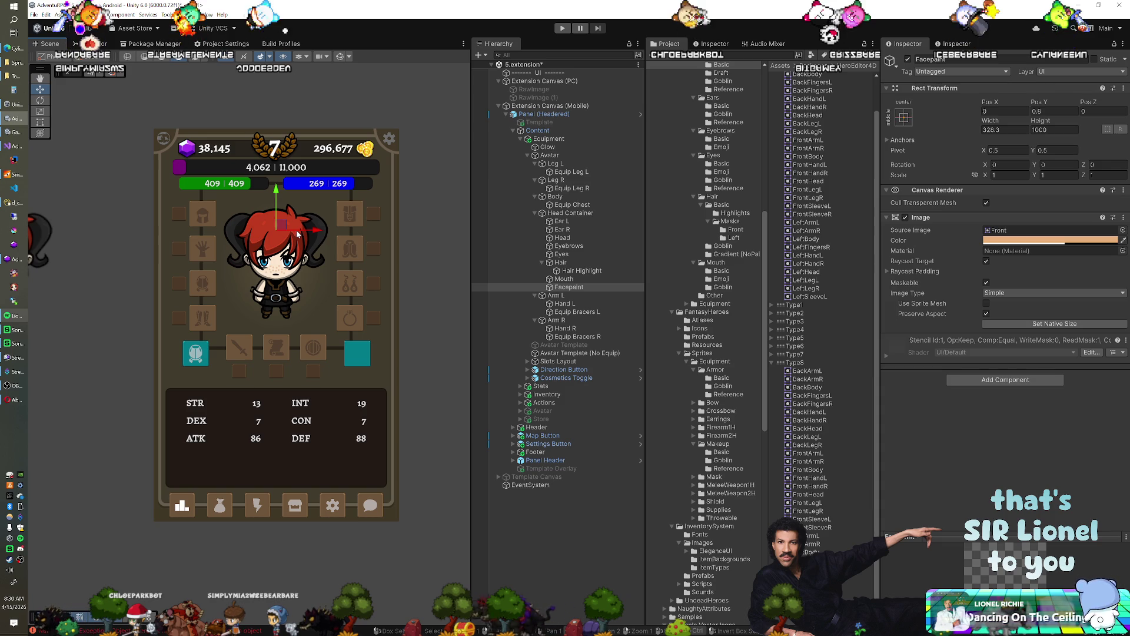
scroll(298, 234, "down", 4)
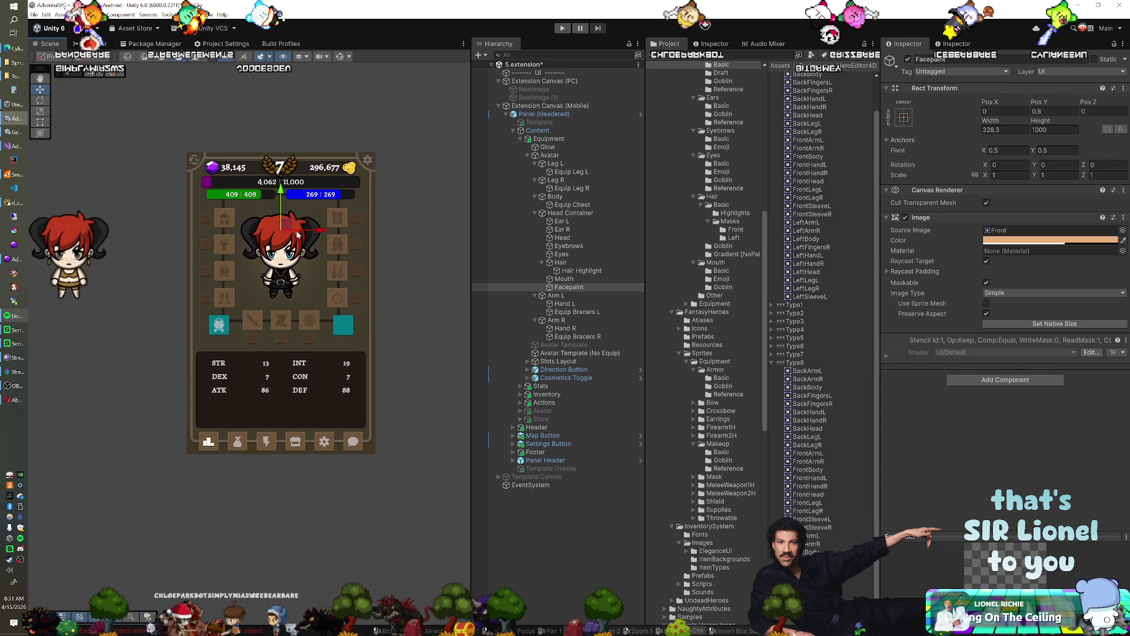
left_click(565, 353)
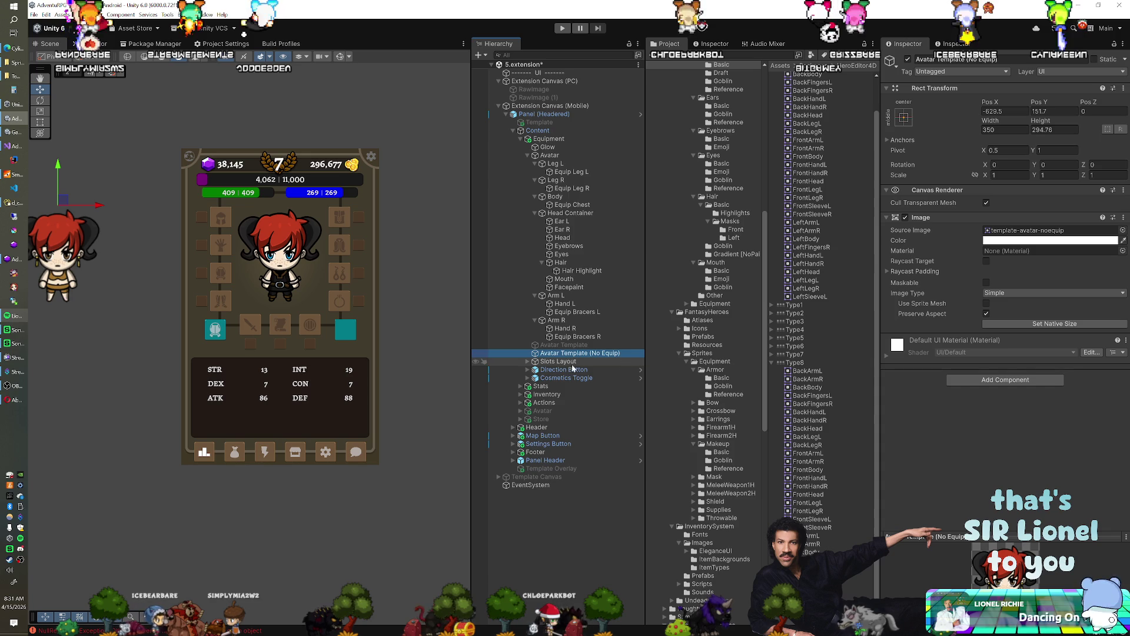
Pan and zoom the view over the inventory panel and its chibi avatar.
left_click_drag(326, 277, 347, 288)
scroll(348, 287, "up", 1)
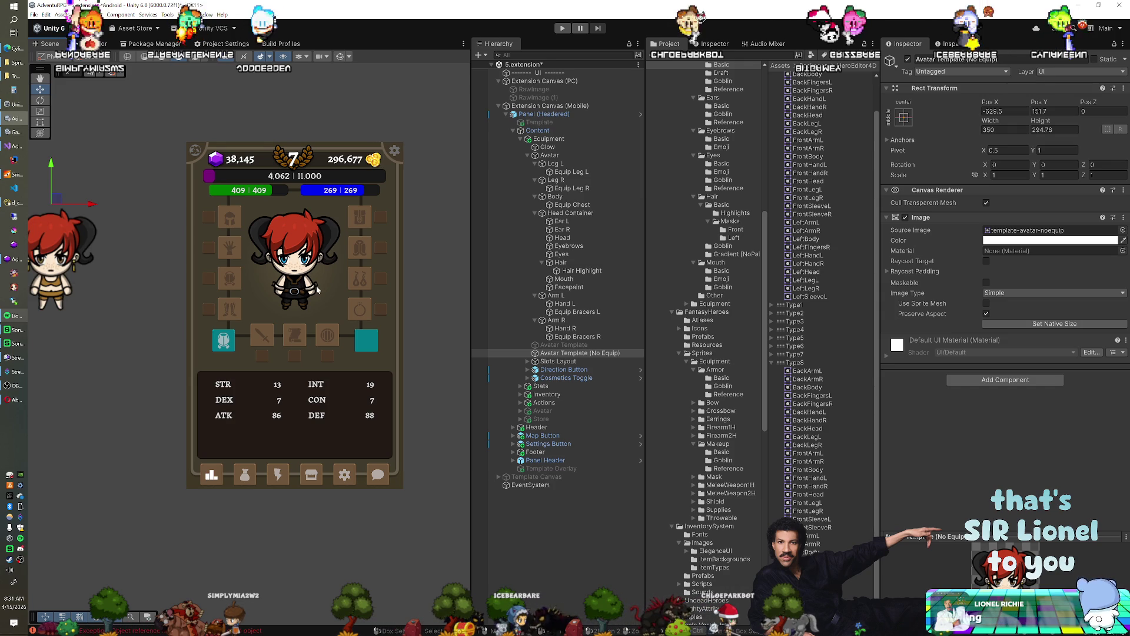
left_click_drag(316, 285, 331, 284)
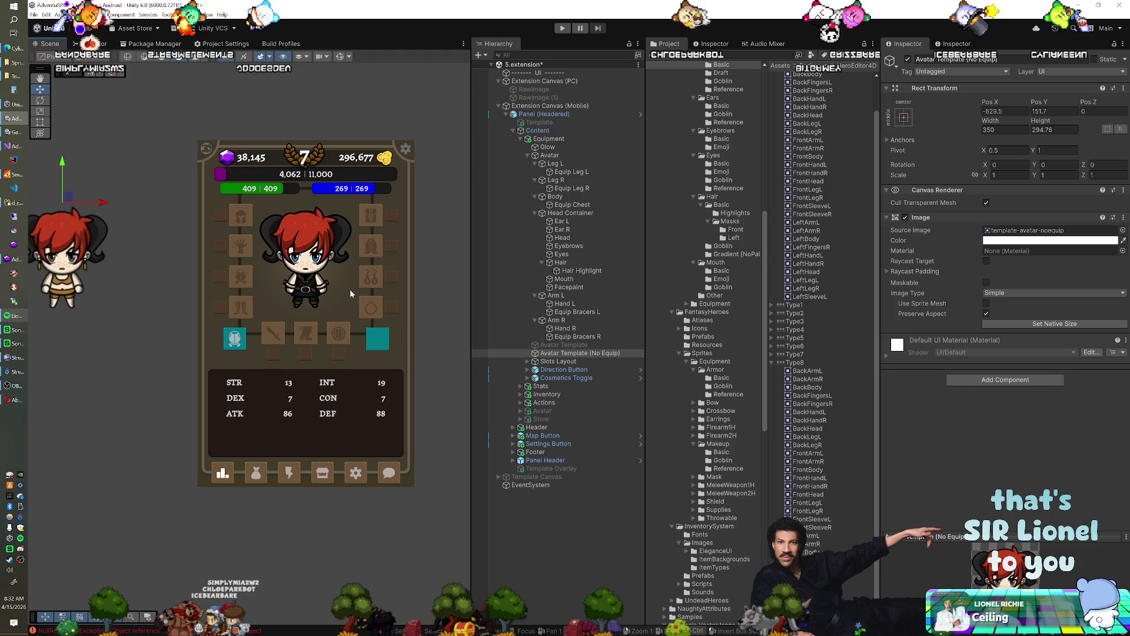
left_click_drag(350, 289, 350, 280)
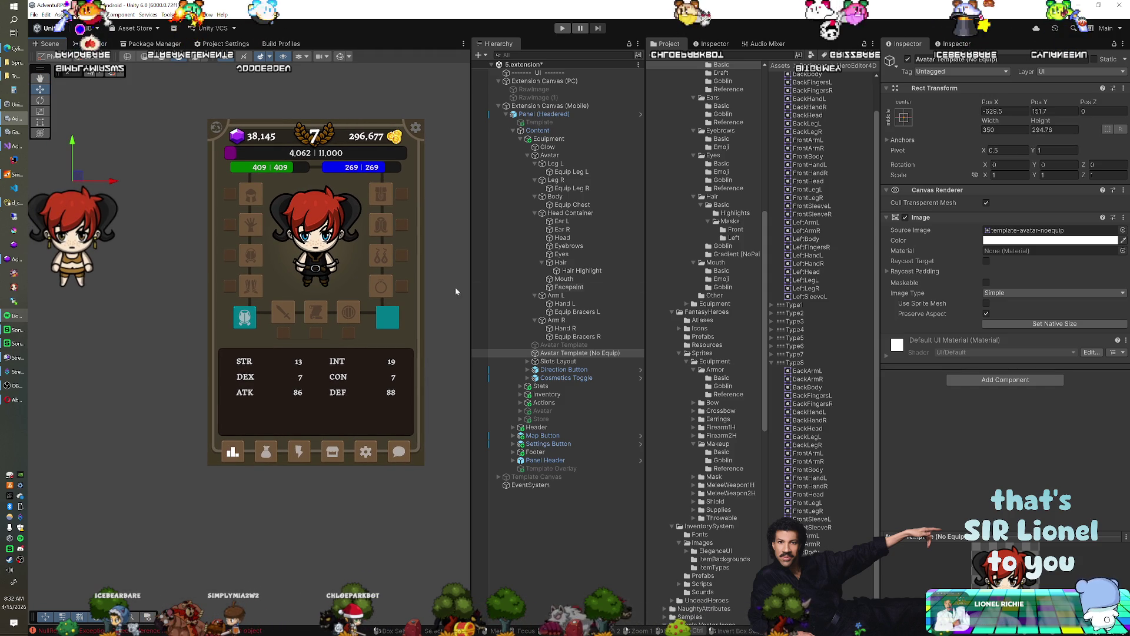
Collapse the Type8 and HumanPants sprite groups in the Project window.
left_click(771, 362)
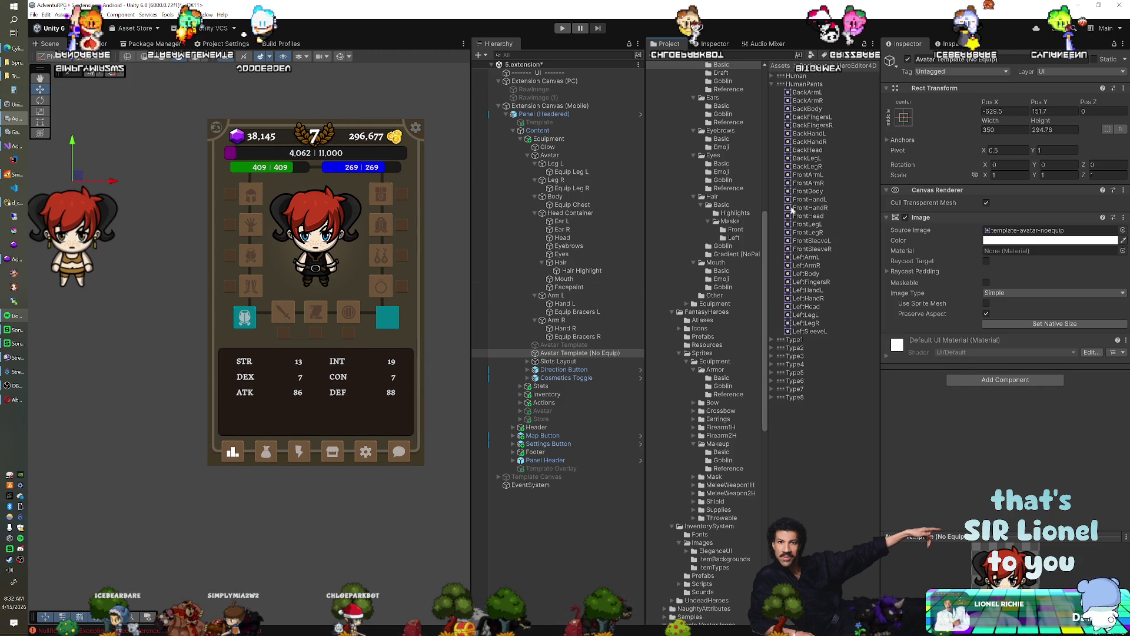
left_click(771, 84)
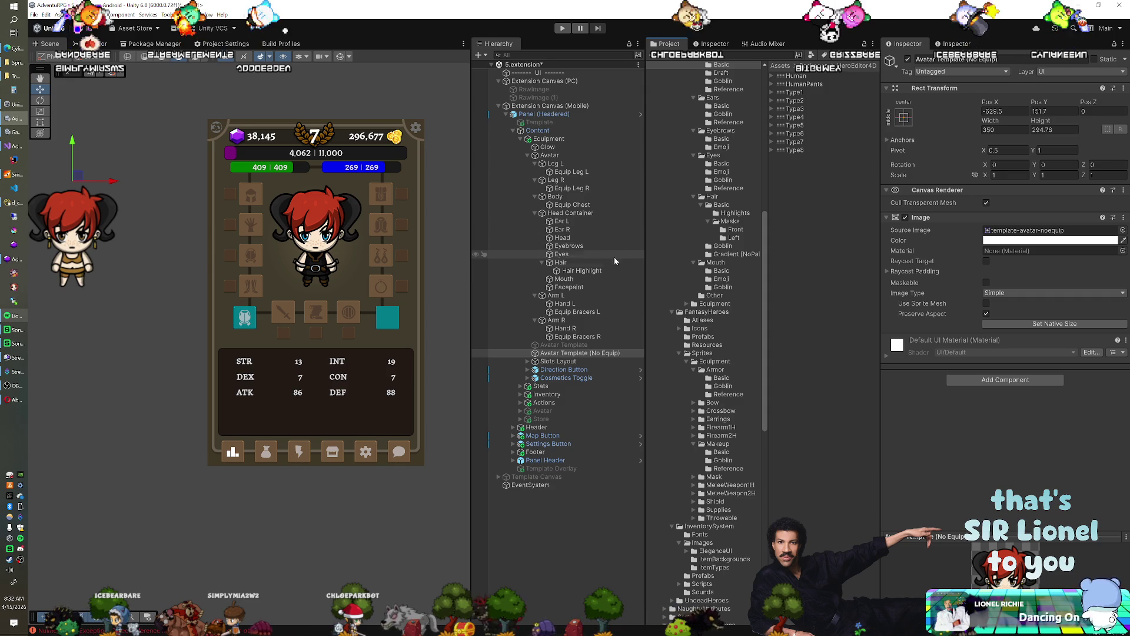
scroll(701, 301, "down", 15)
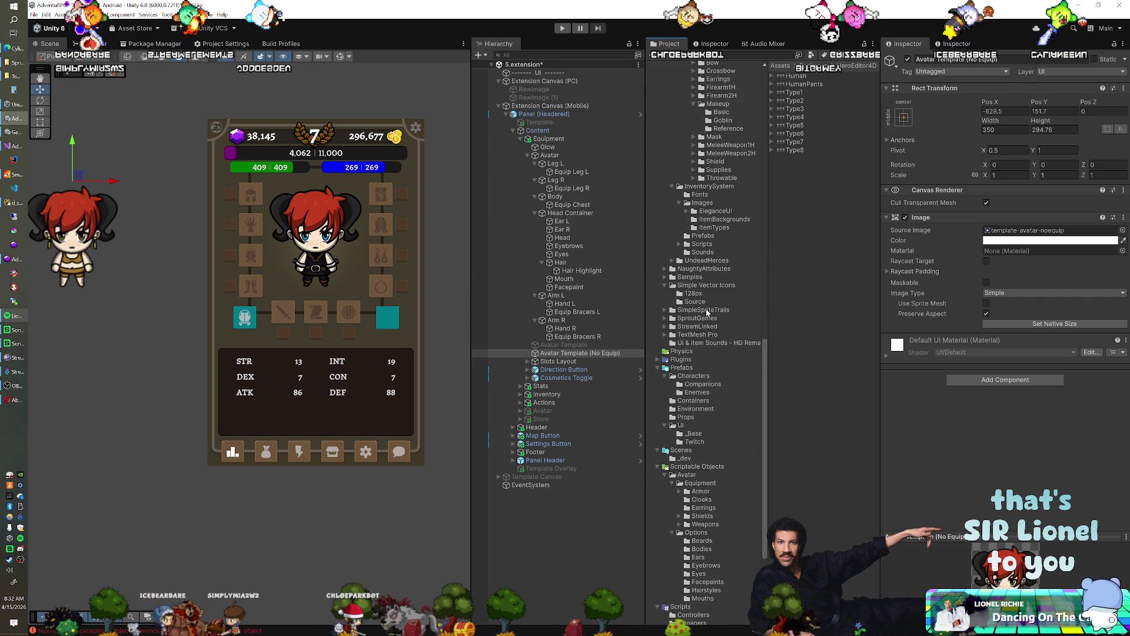
scroll(707, 312, "up", 15)
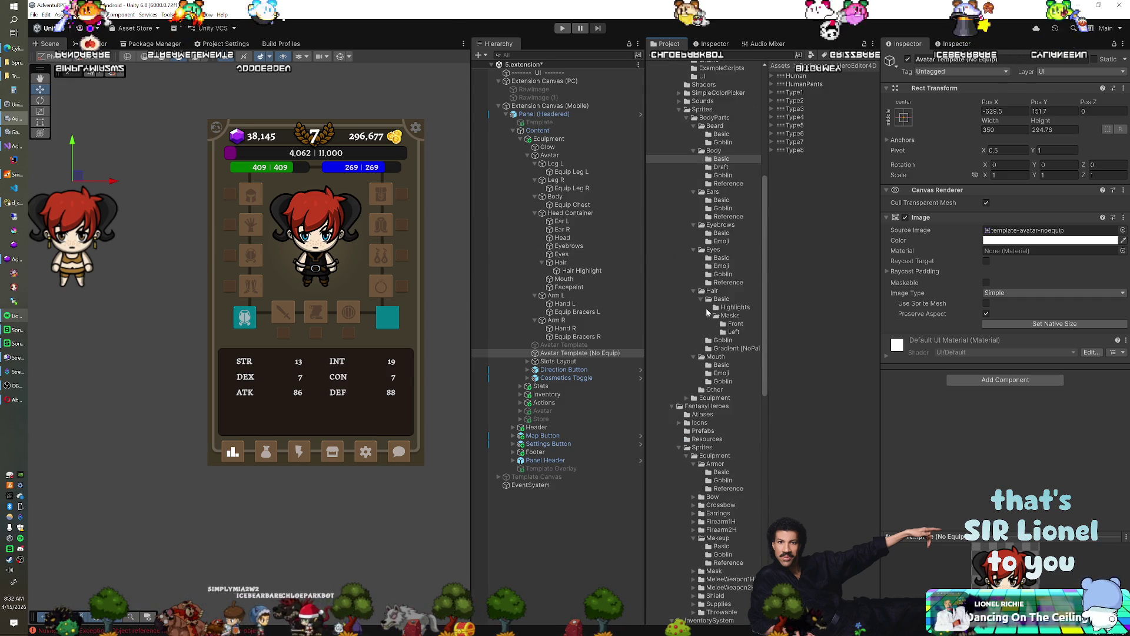
scroll(708, 312, "up", 5)
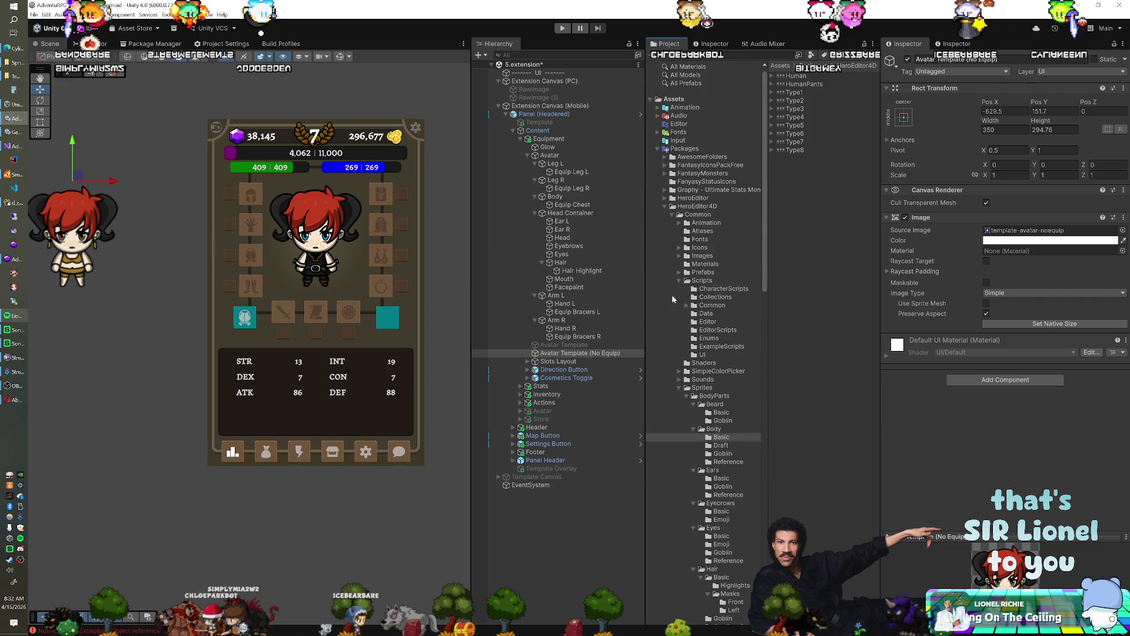
Duplicate the avatar's Hand L object and rename the copy Primary Weapon.
left_click(564, 303)
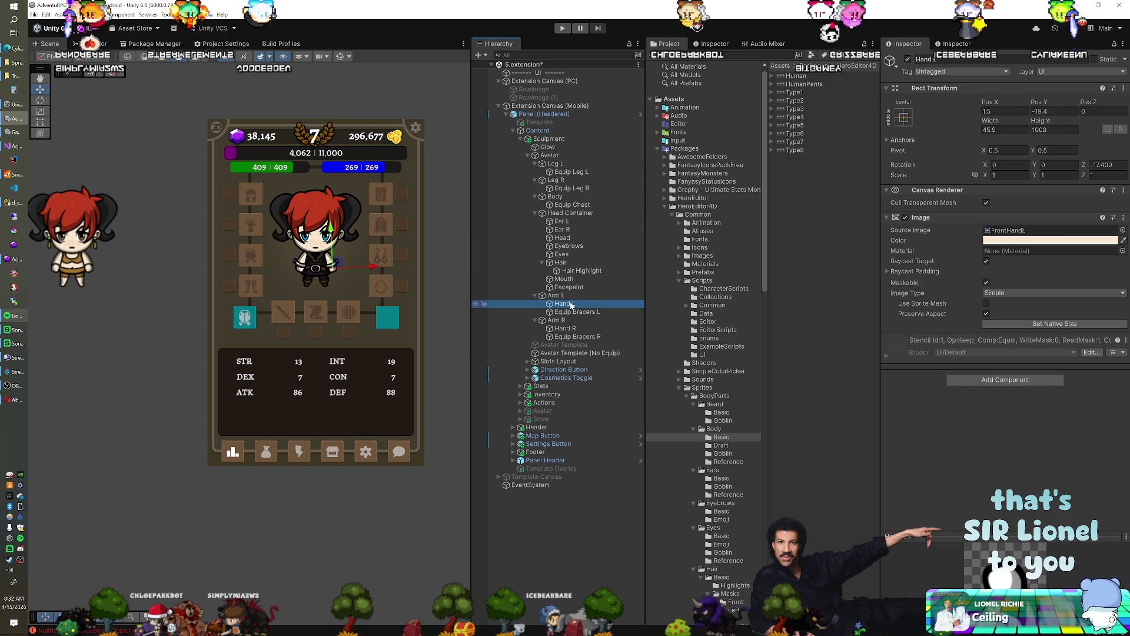
key("ctrl+d")
type("Primary")
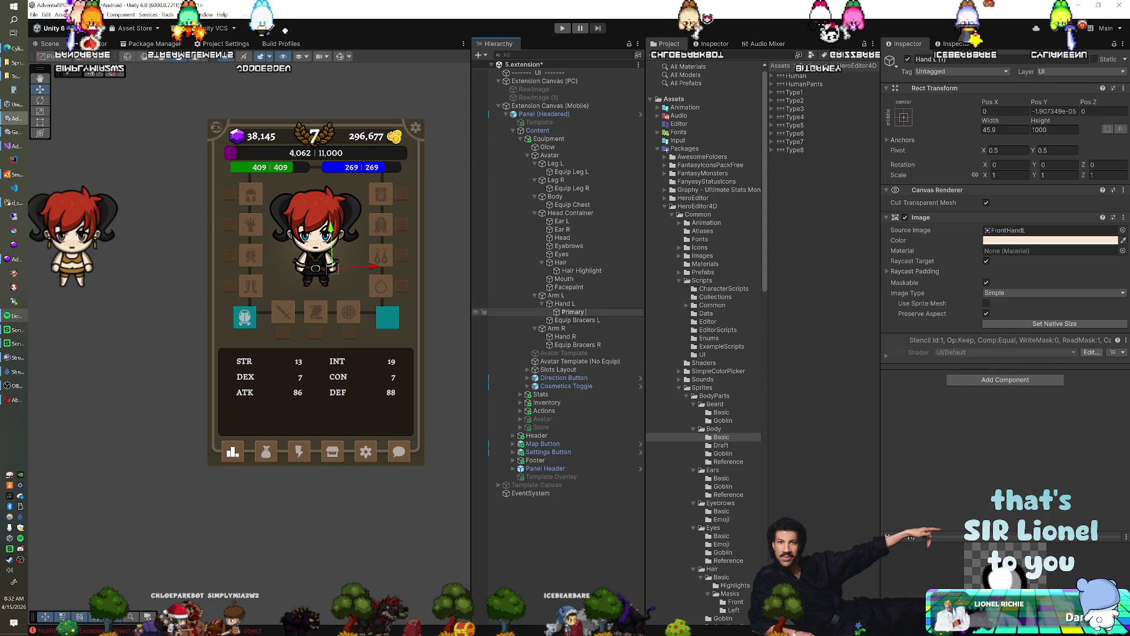
type("Weapon")
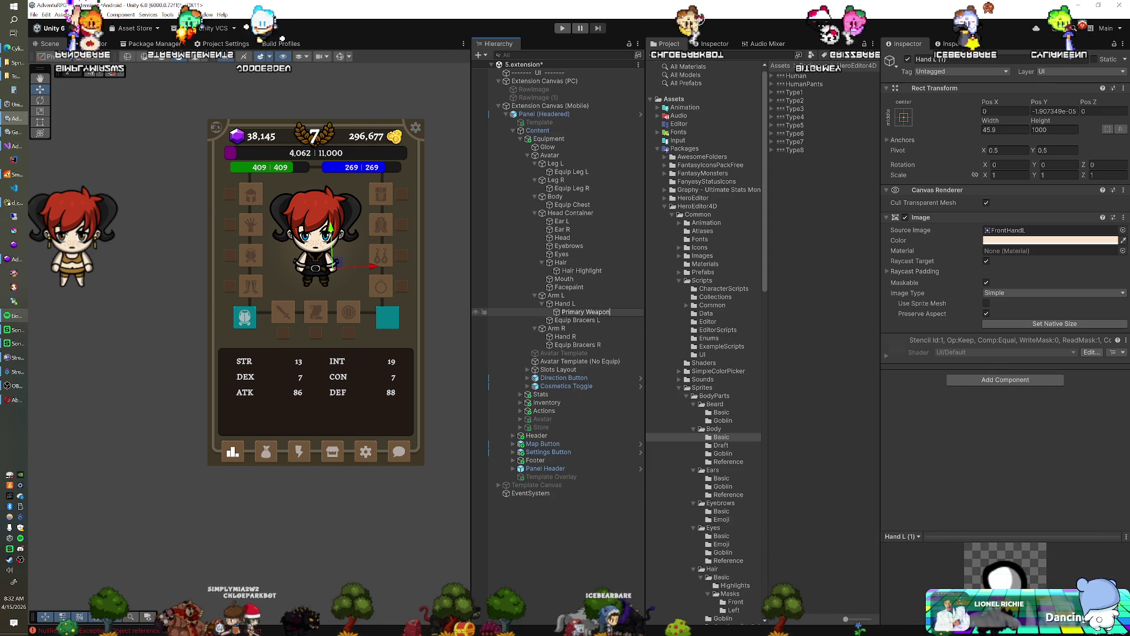
key("Return")
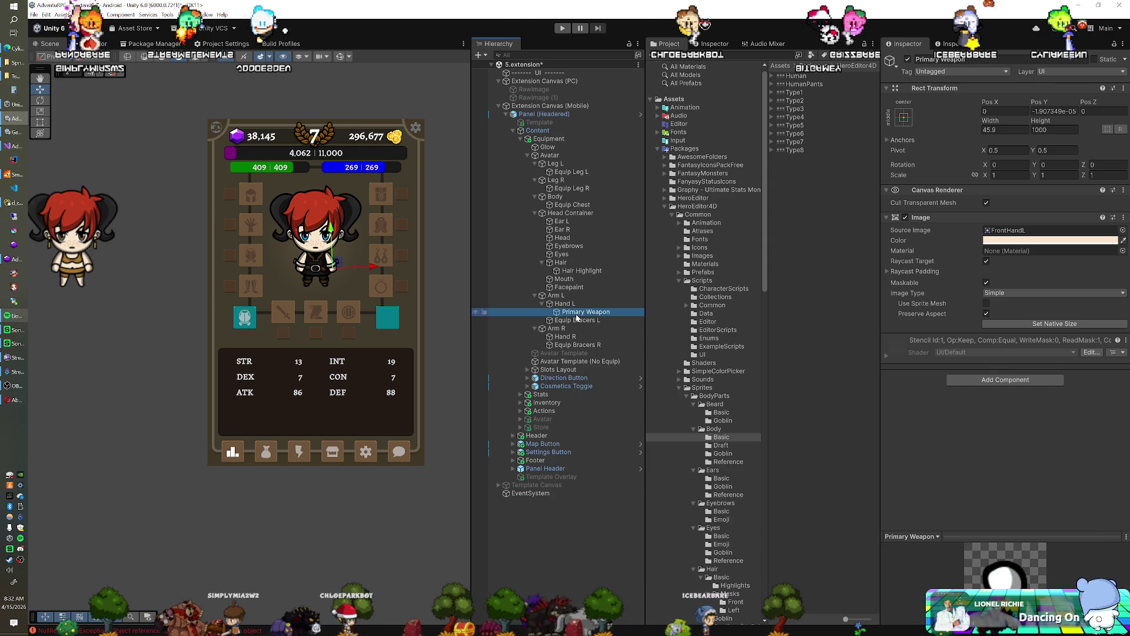
Move Primary Weapon under Hand R and browse to the Weapons/One-Handed/Swords assets.
left_click_drag(577, 313, 569, 336)
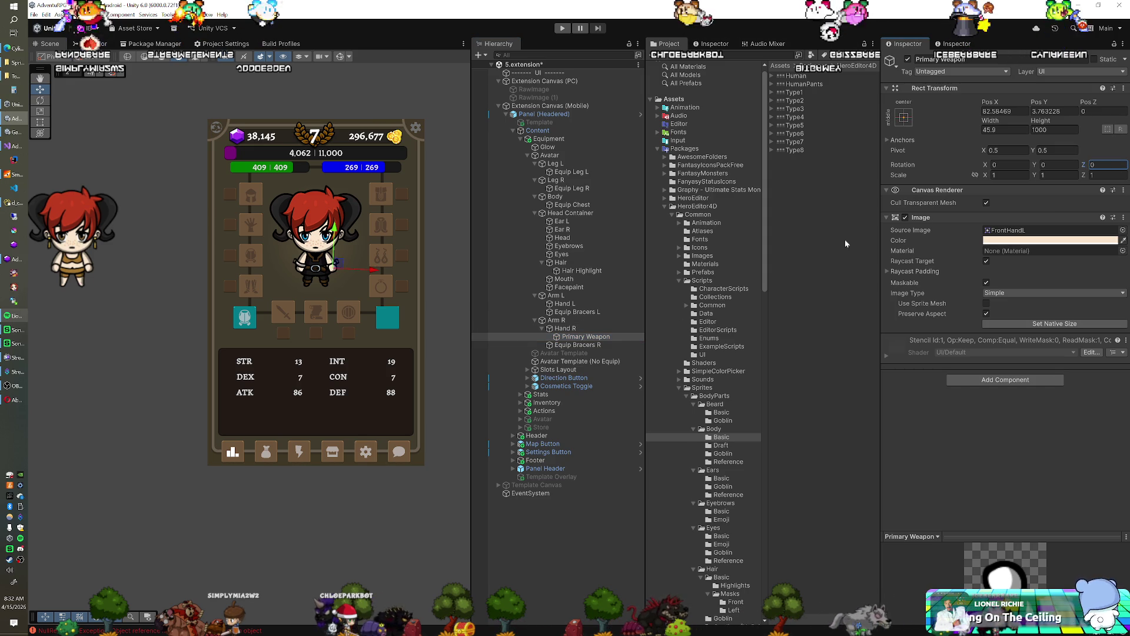
scroll(696, 267, "down", 15)
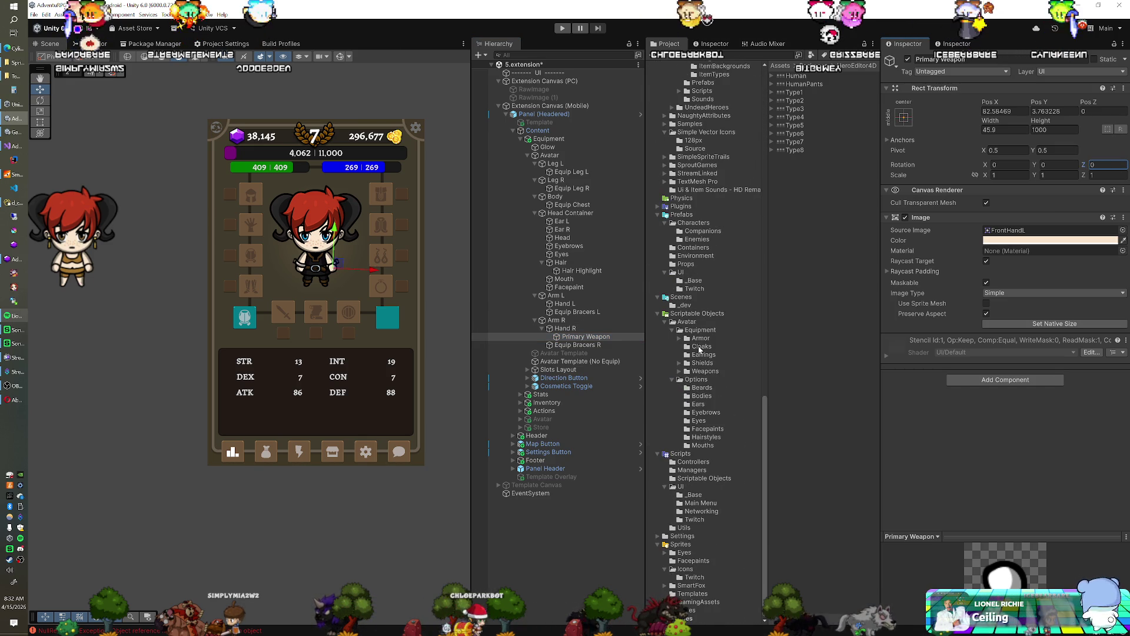
left_click(703, 371)
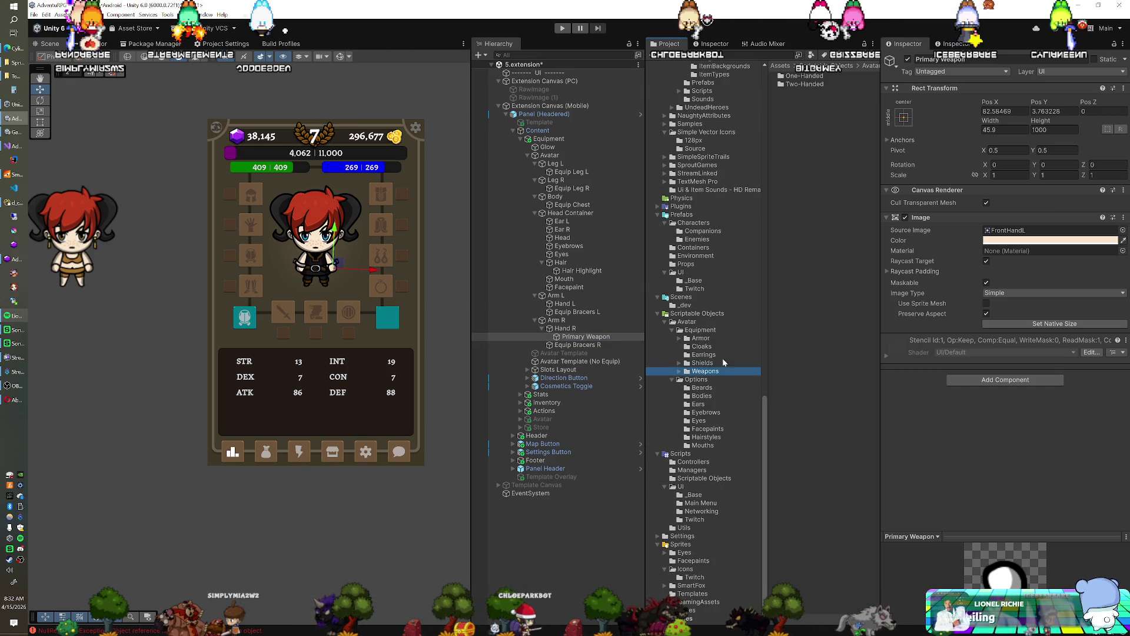
left_click(679, 372)
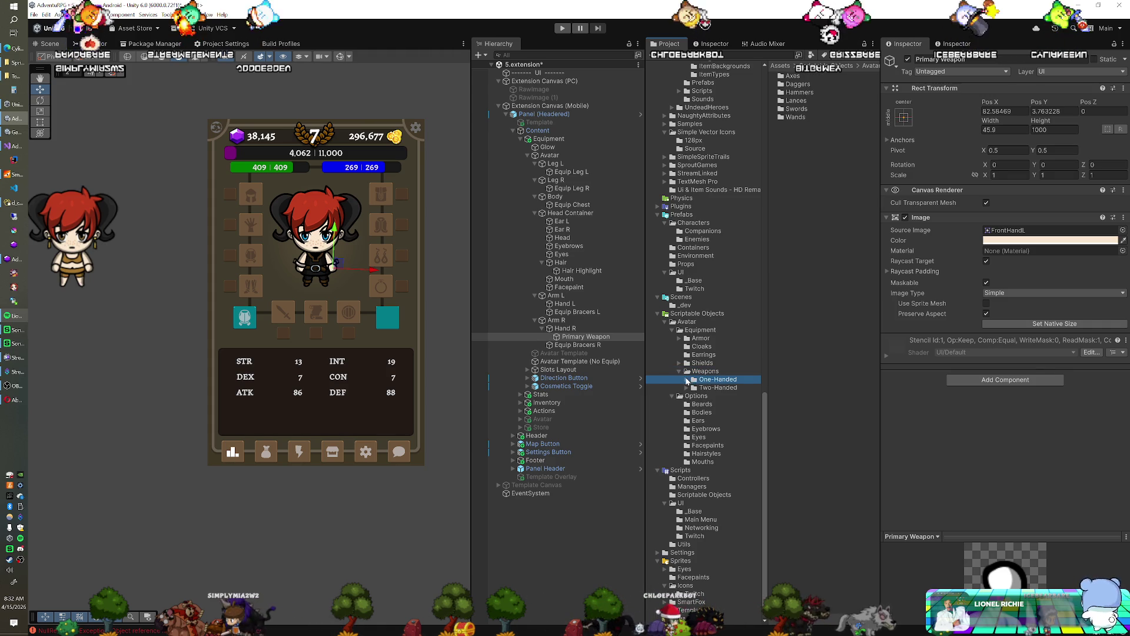
left_click(687, 380)
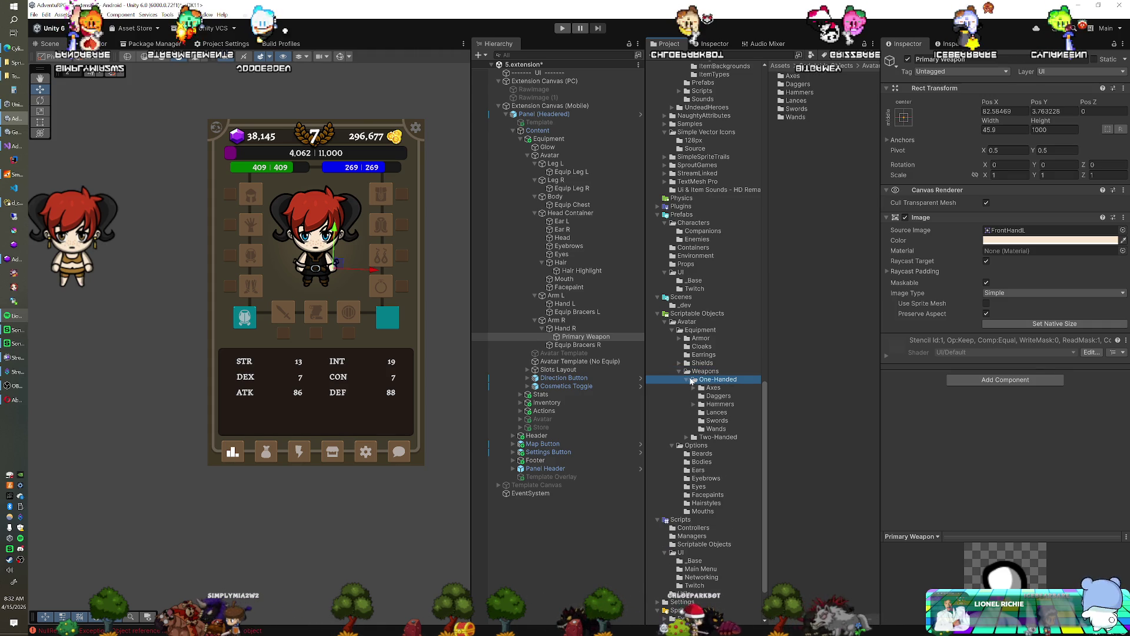
left_click(710, 420)
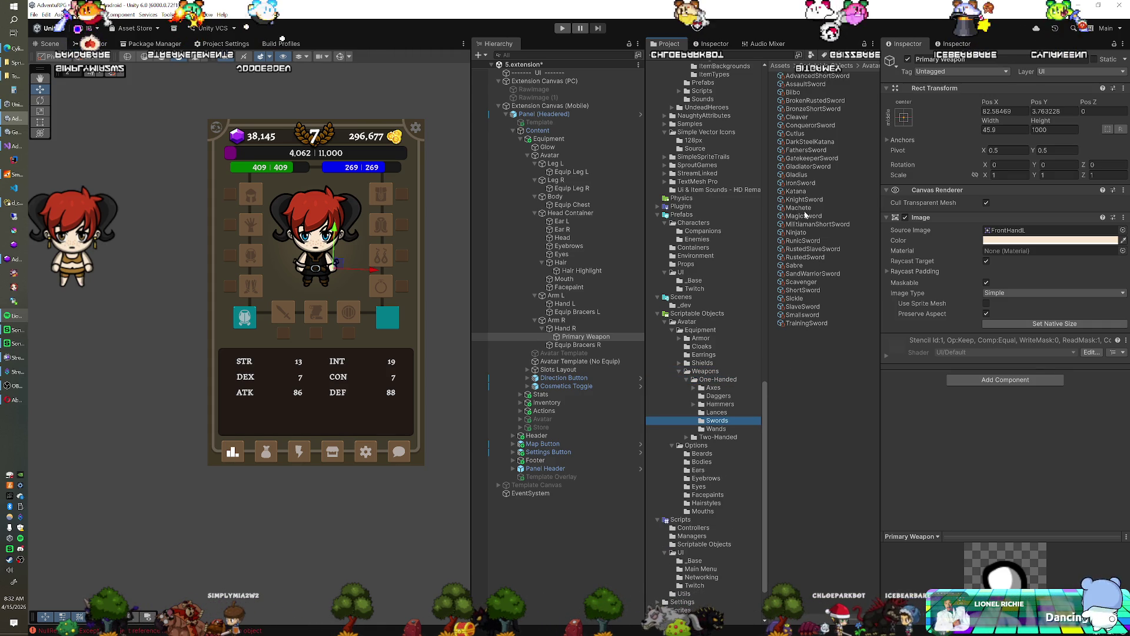
Assign the Gladius sword sprite to Primary Weapon's Source Image.
left_click(809, 183)
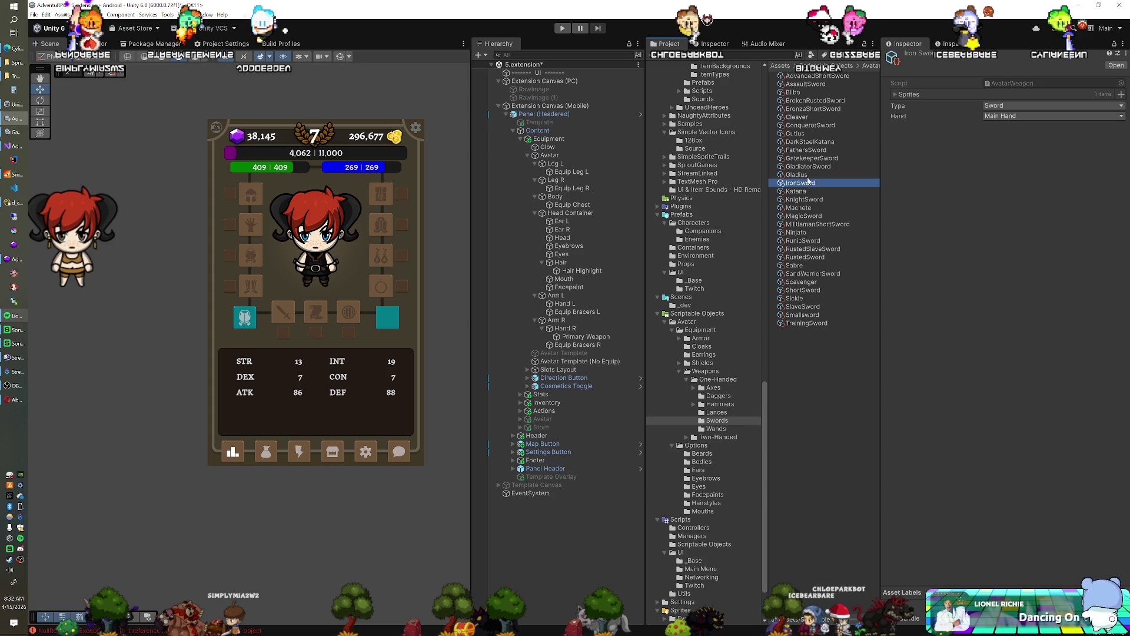
key("Up")
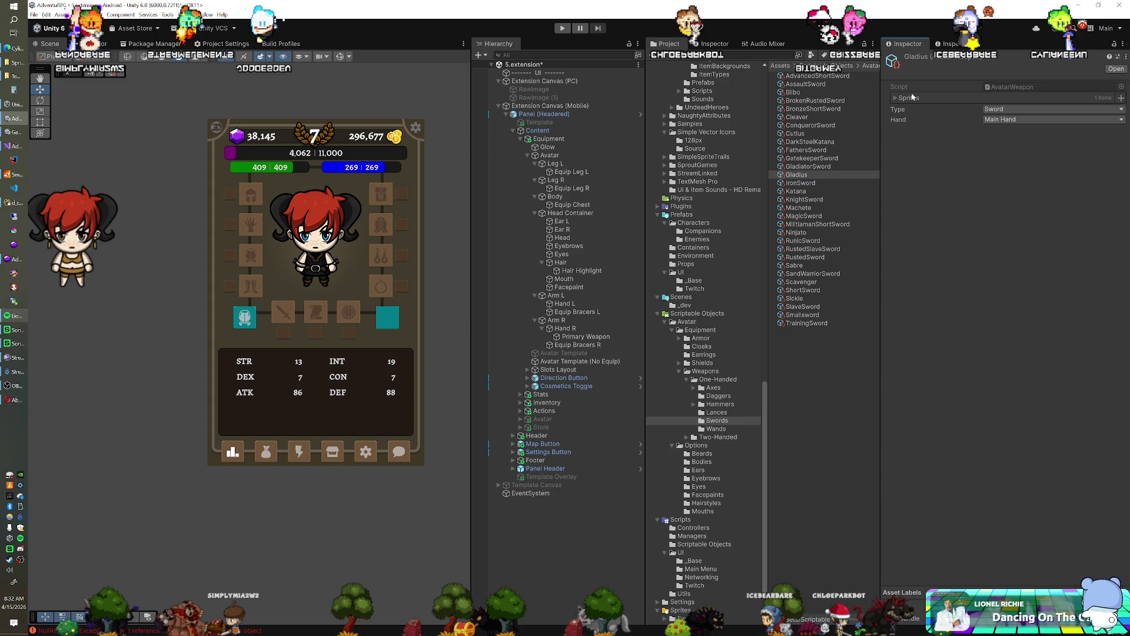
left_click(916, 98)
left_click(952, 111)
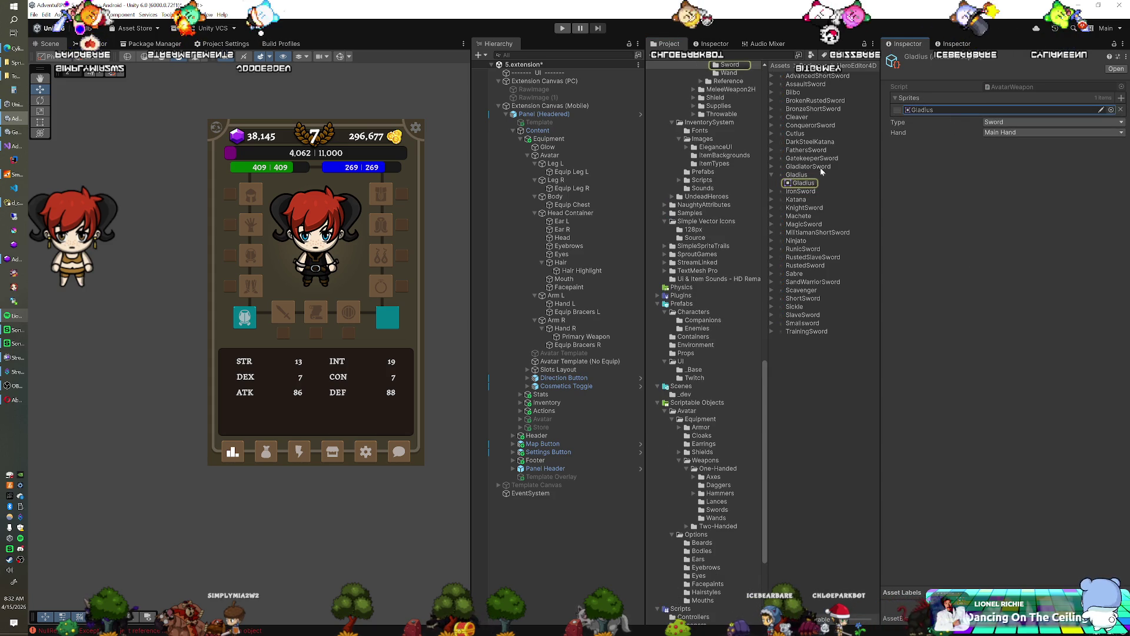
left_click(618, 336)
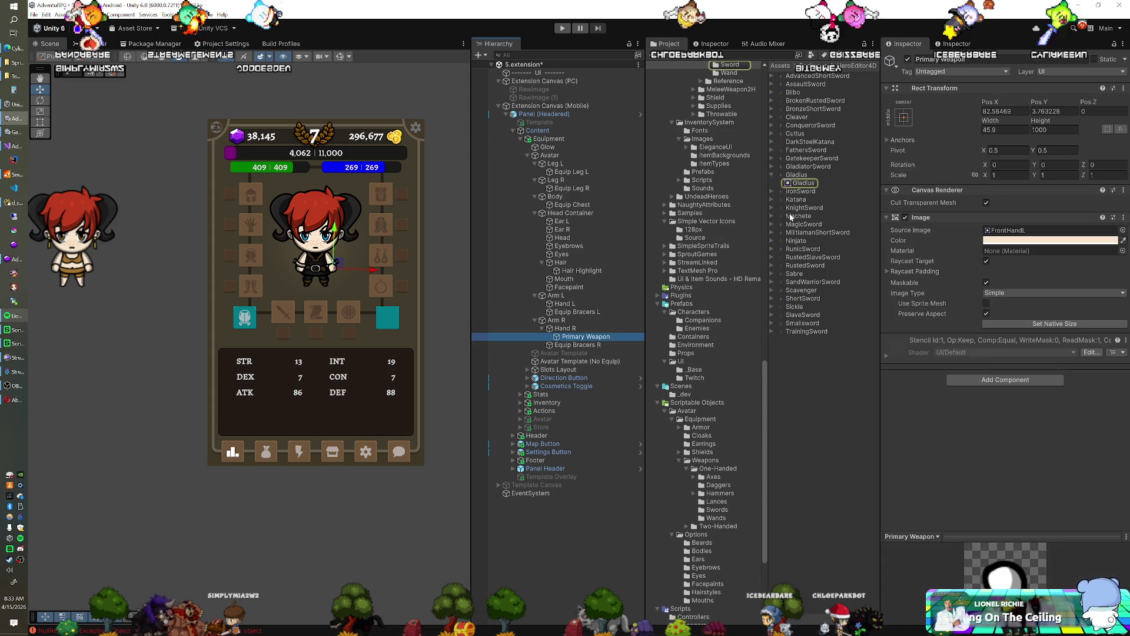
left_click_drag(1006, 222, 1016, 231)
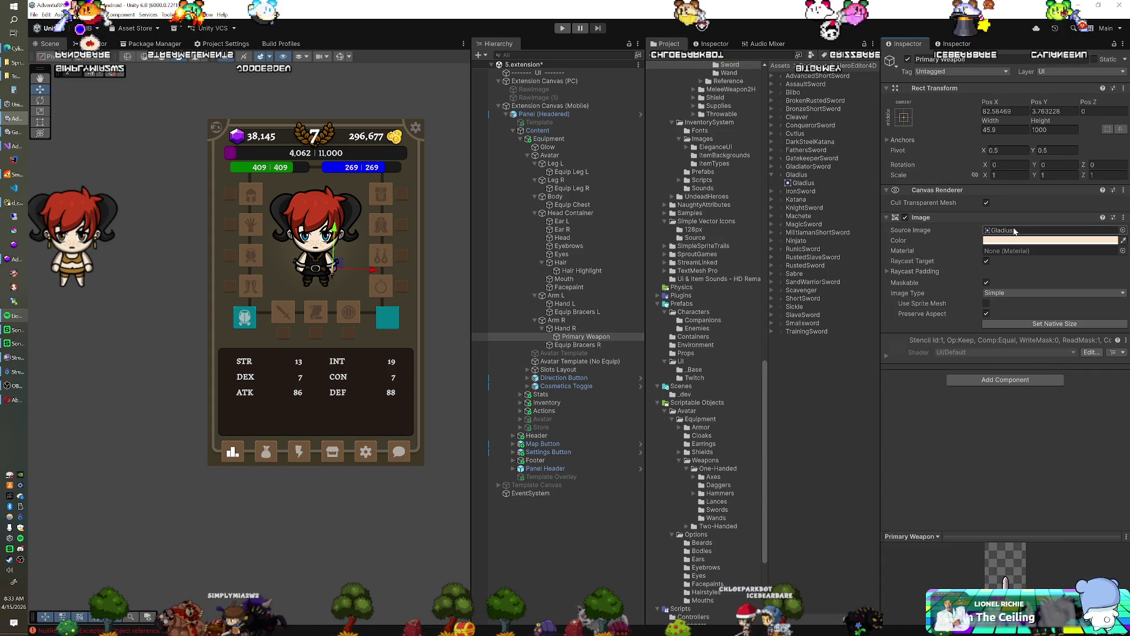
scroll(362, 292, "up", 2)
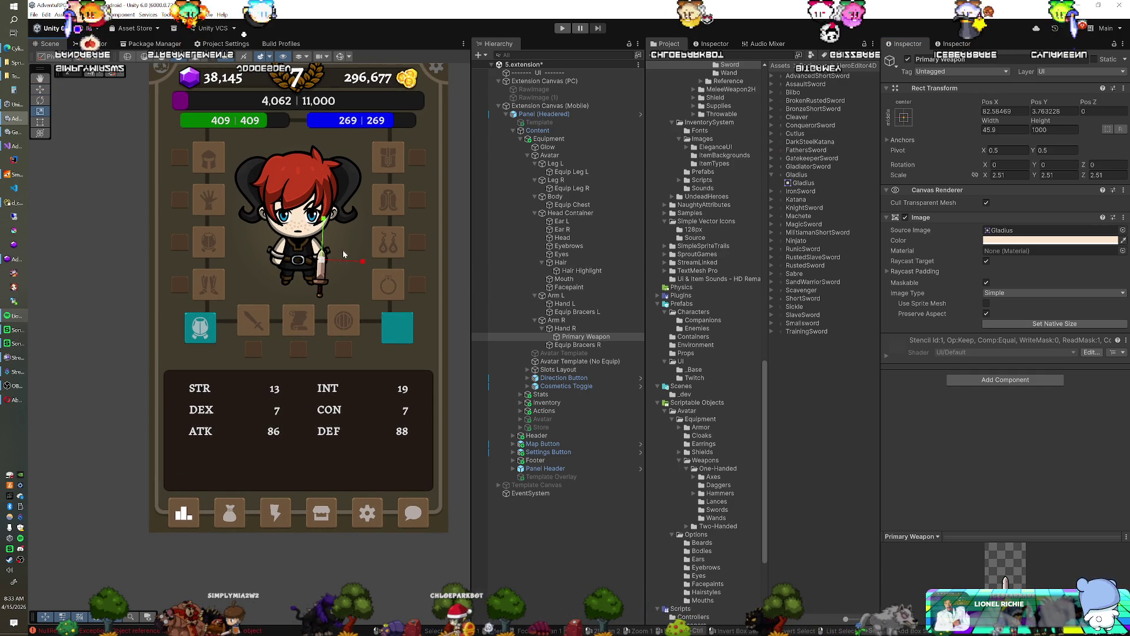
key("e")
mouse_move(360, 244)
left_mouse_down()
mouse_move(379, 386)
mouse_move(364, 414)
left_mouse_up()
key("w")
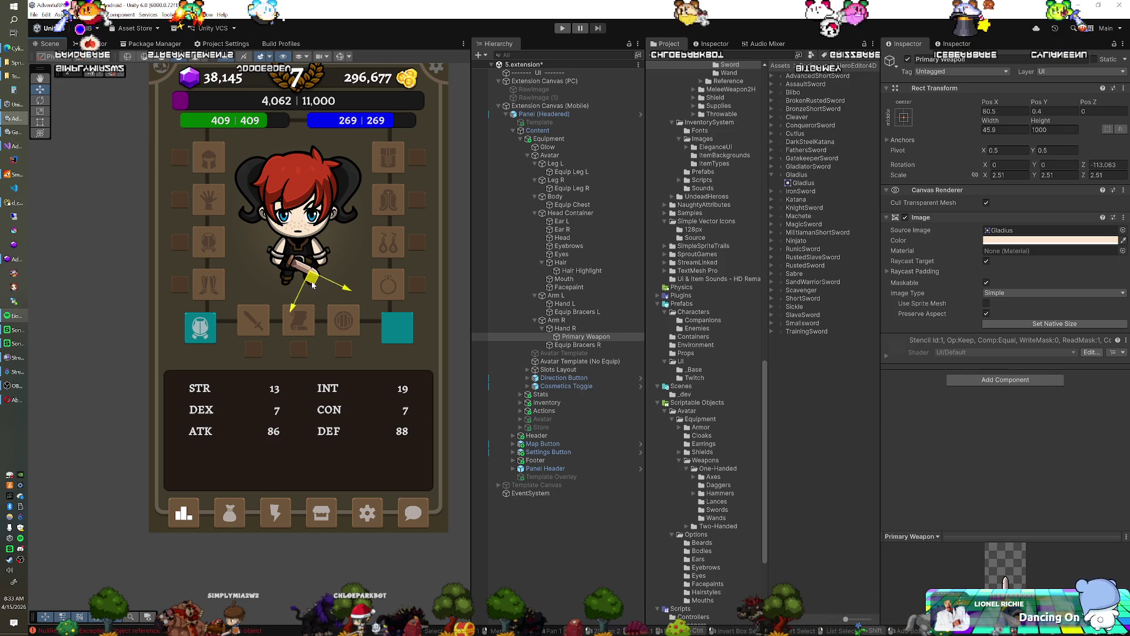
left_click_drag(313, 285, 310, 287)
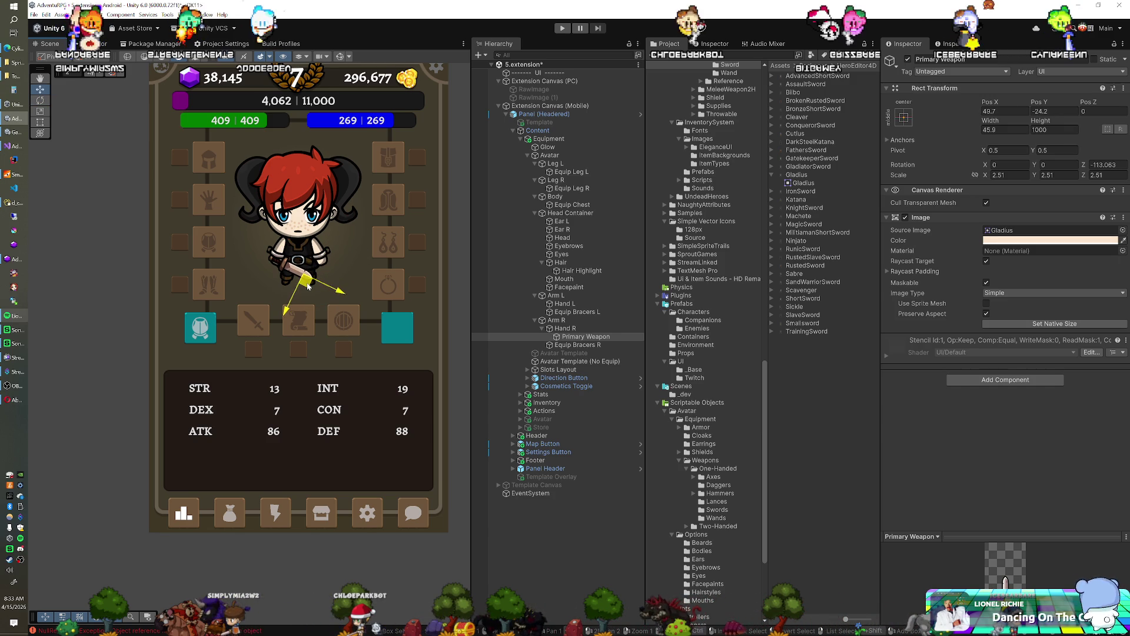
key("e")
left_click_drag(320, 315, 312, 282)
key("w")
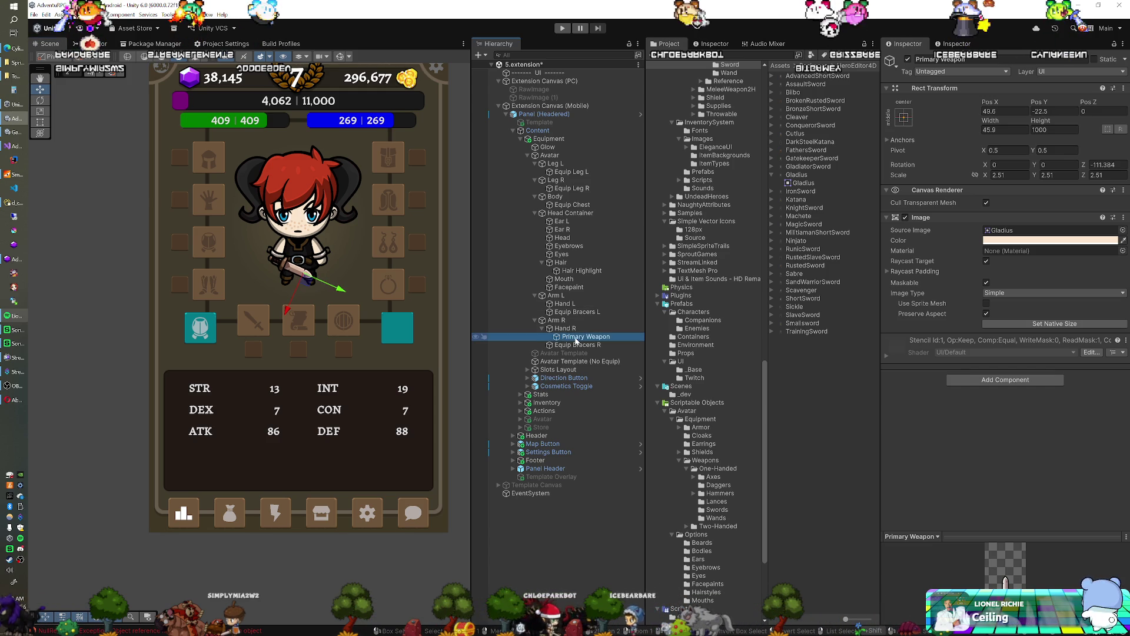
left_click_drag(576, 340, 578, 329)
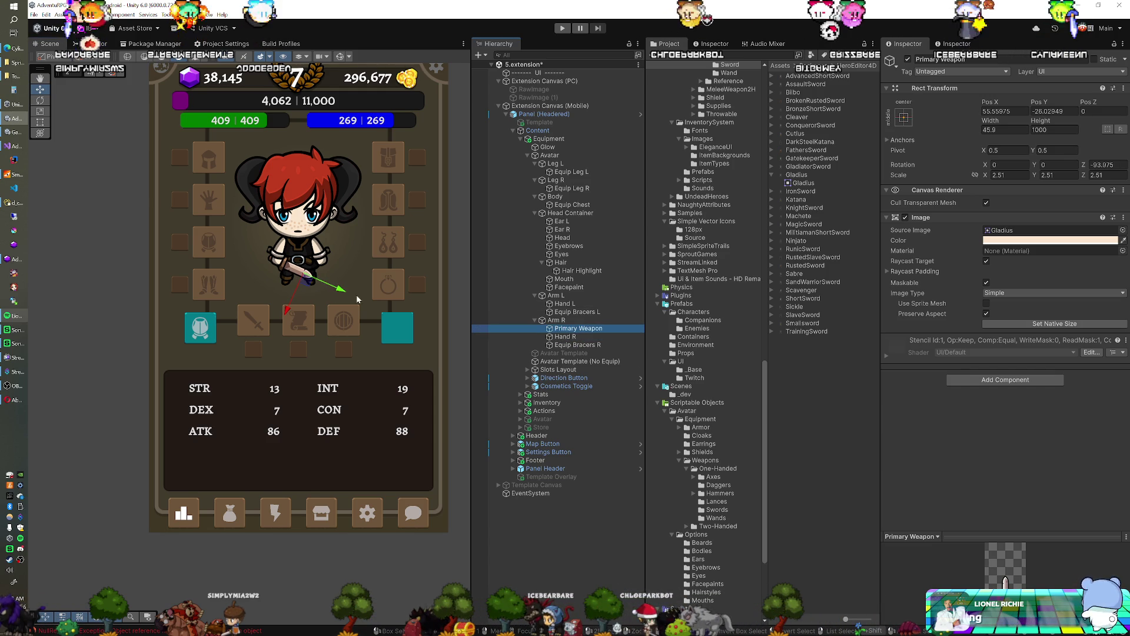
mouse_move(328, 286)
left_mouse_down()
mouse_move(340, 289)
mouse_move(310, 274)
mouse_move(347, 292)
left_mouse_up()
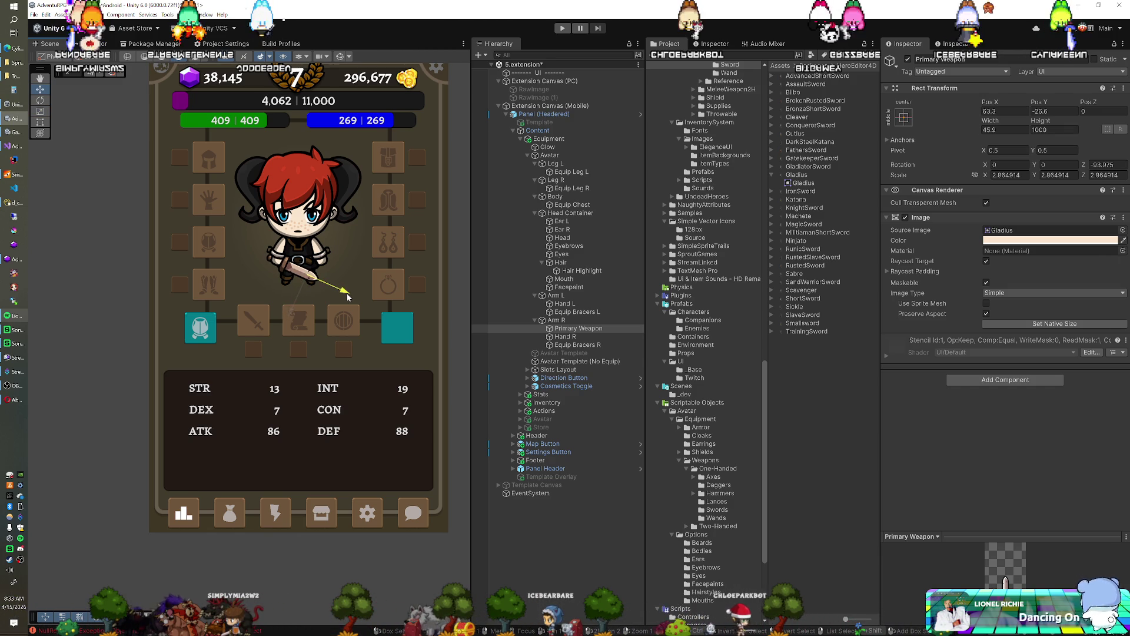
left_click_drag(347, 293, 348, 293)
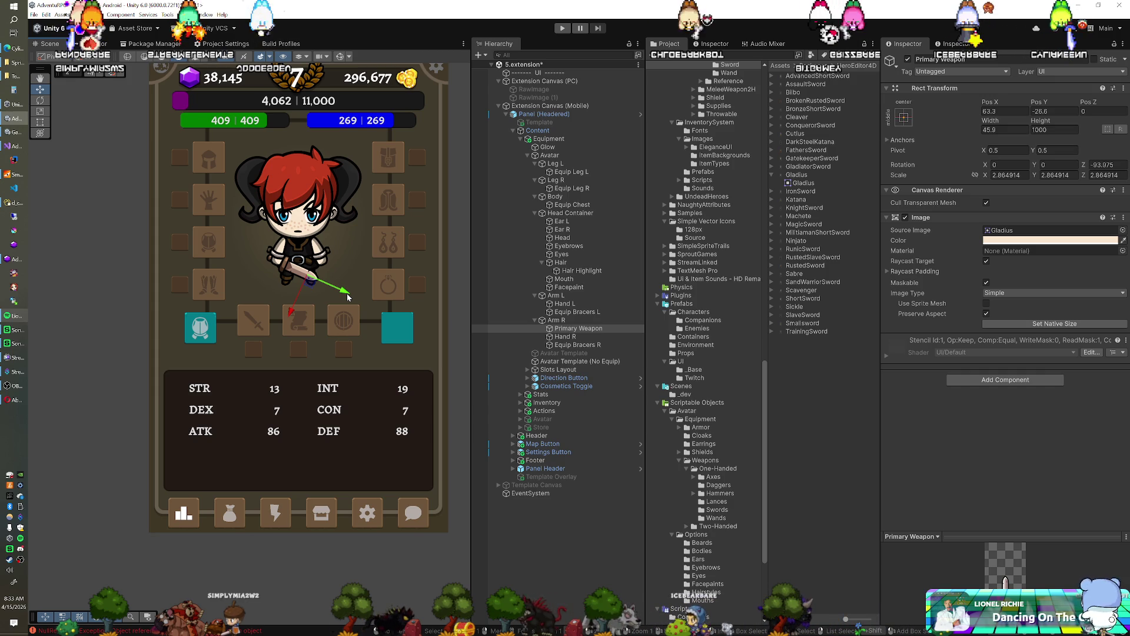
Open the Templates sprite folder and select the Avatar Template object instead of Avatar Template (No Equip).
scroll(347, 294, "up", 1)
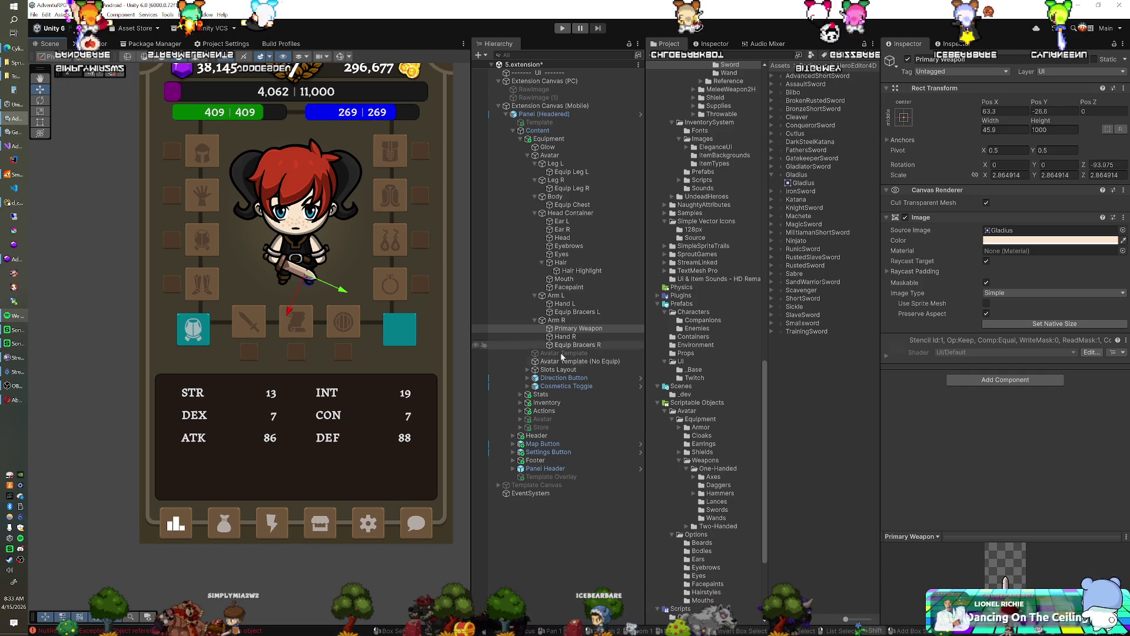
scroll(725, 418, "down", 5)
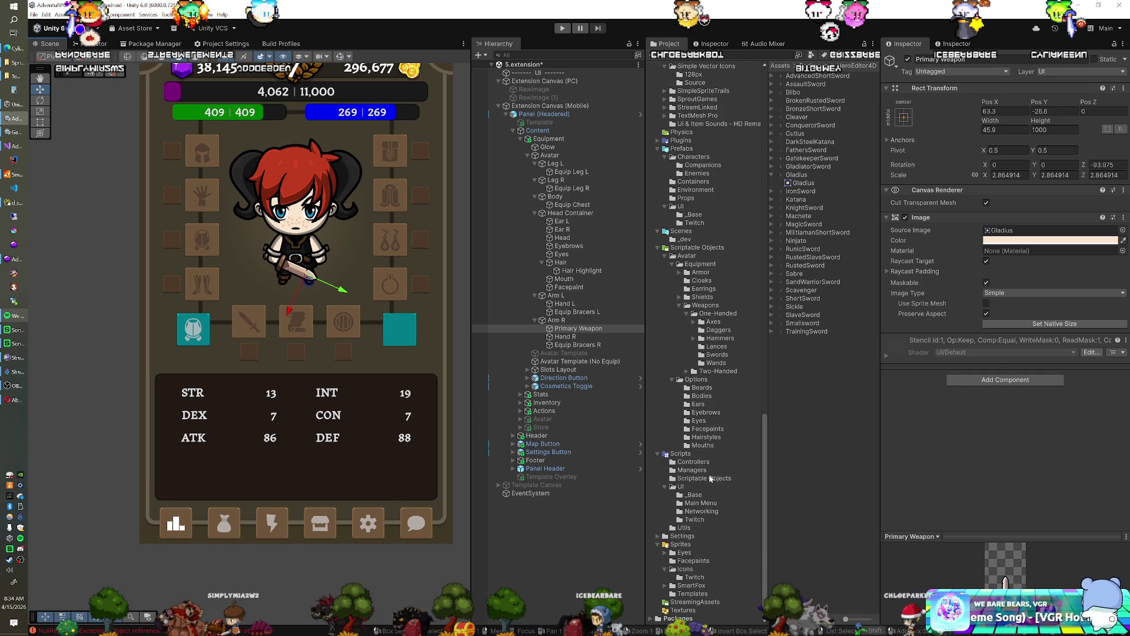
left_click(690, 594)
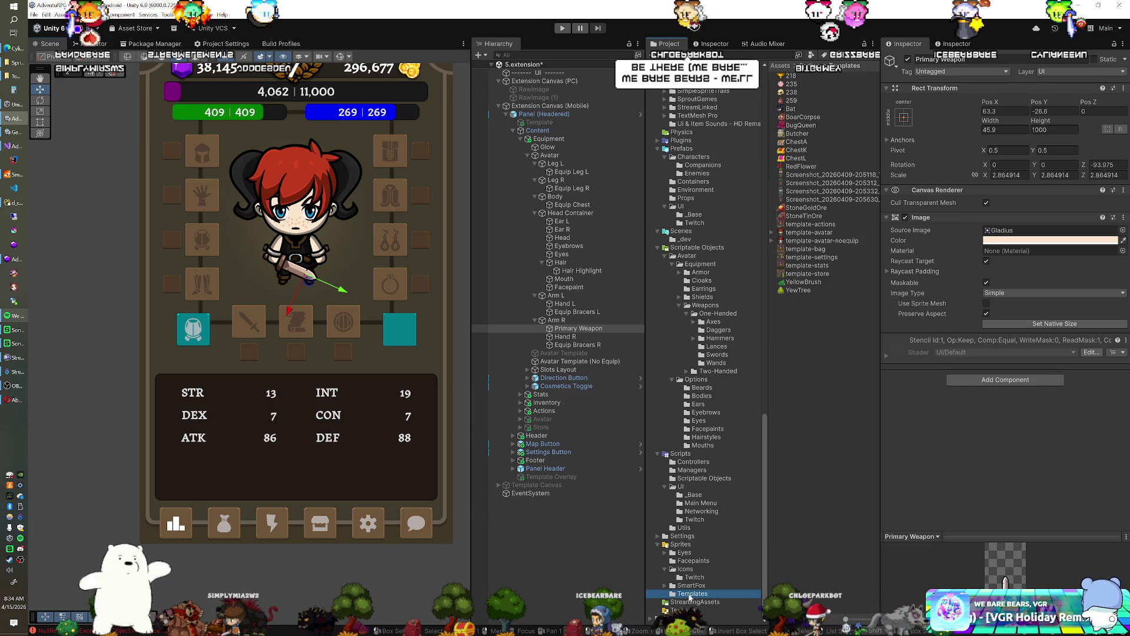
left_click(804, 233)
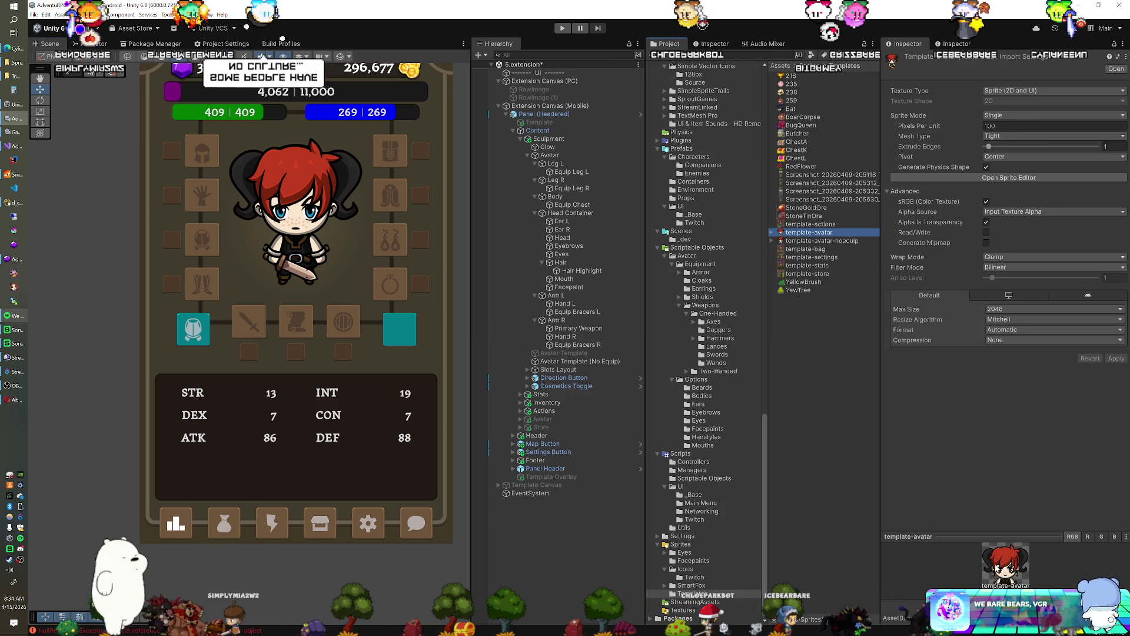
left_click(570, 352)
left_click(574, 369)
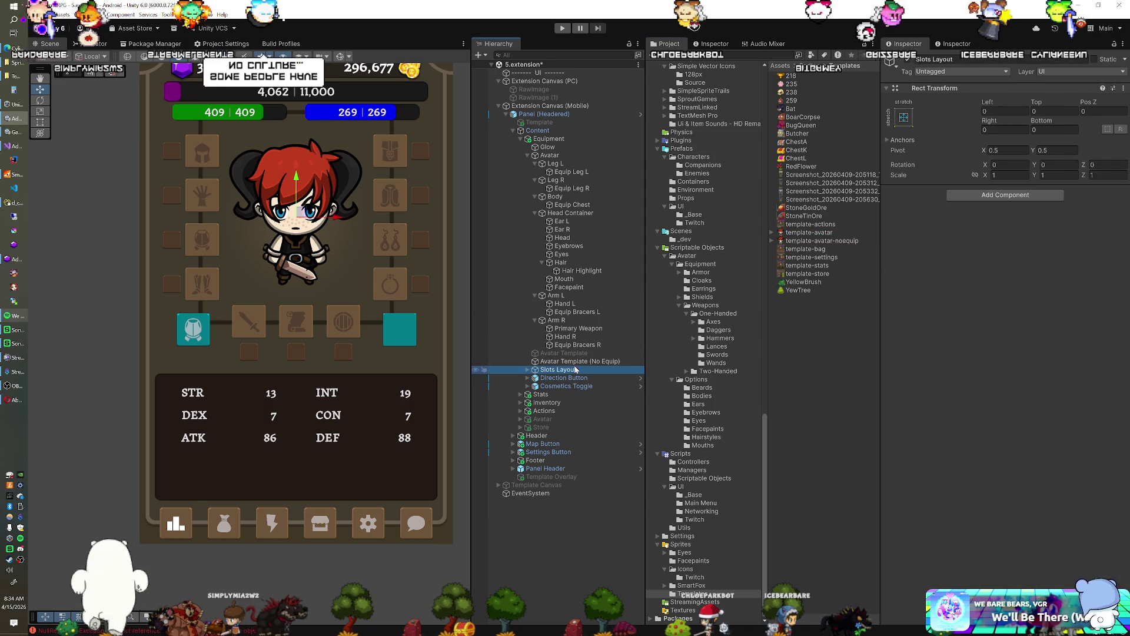
left_click(575, 361)
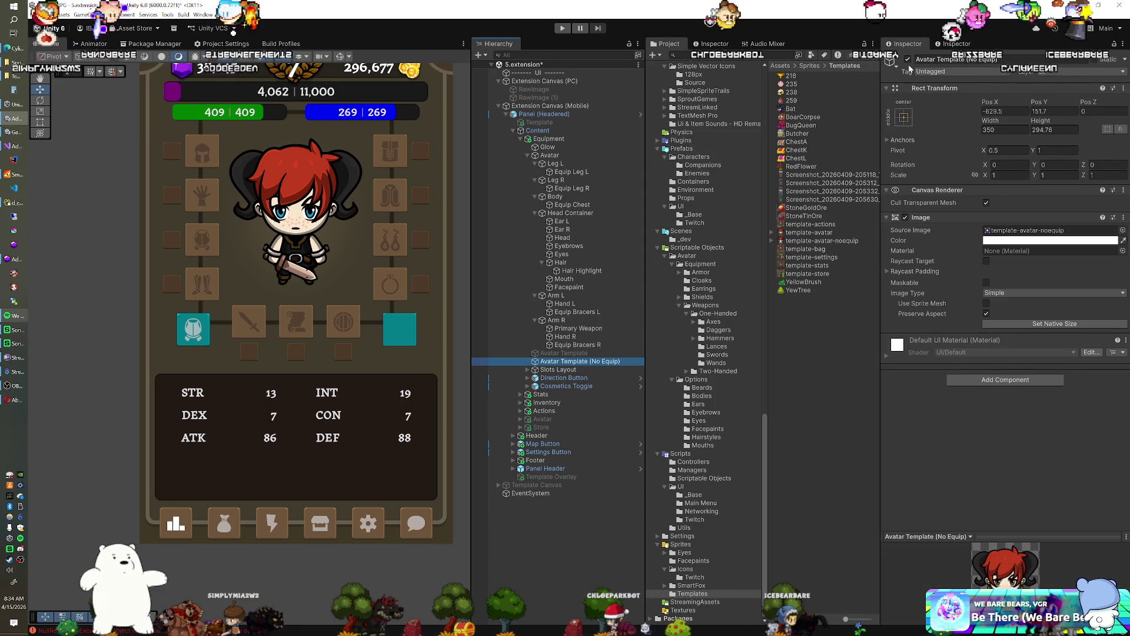
key("Up")
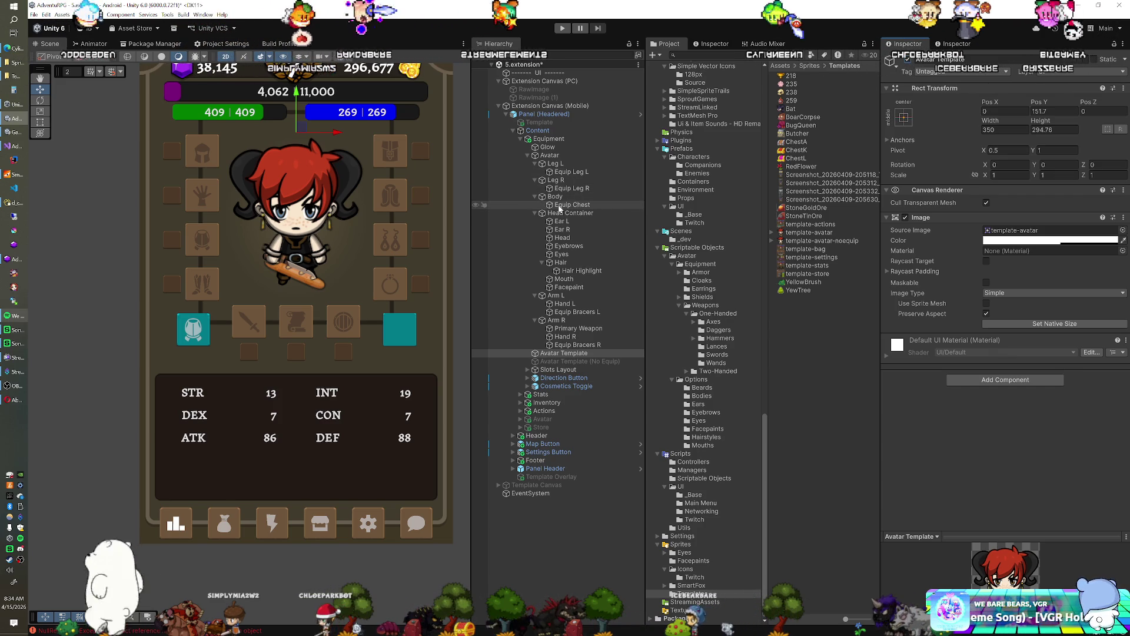
Resize Avatar Template to width 221.7 and drag it down to Pos Y 130.4 over the chibi.
scroll(363, 234, "up", 3)
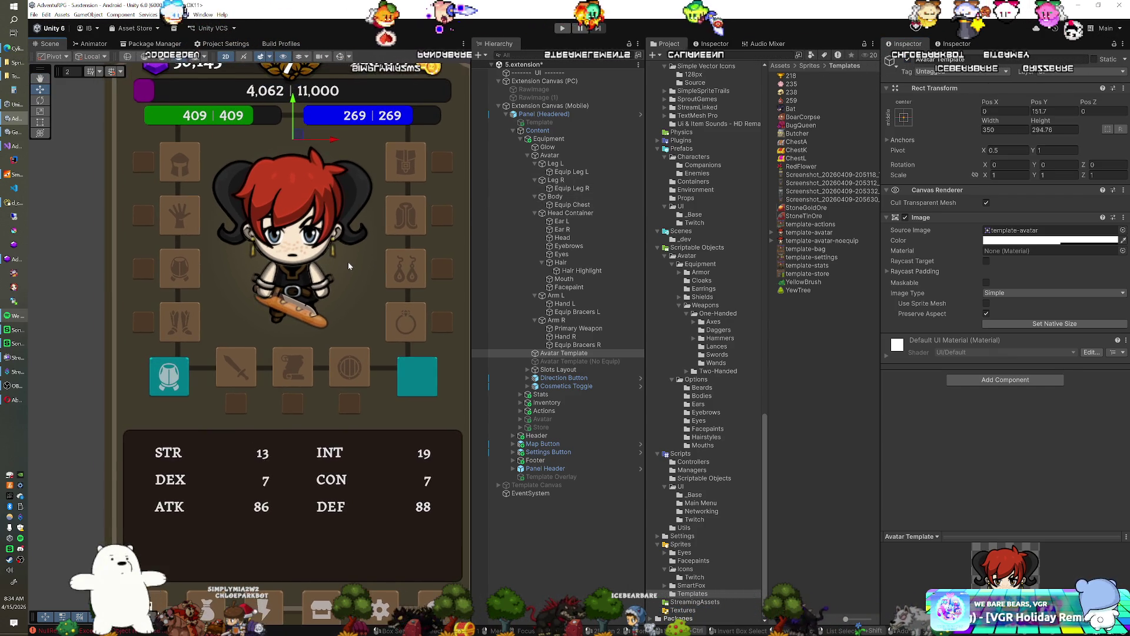
scroll(347, 262, "up", 1)
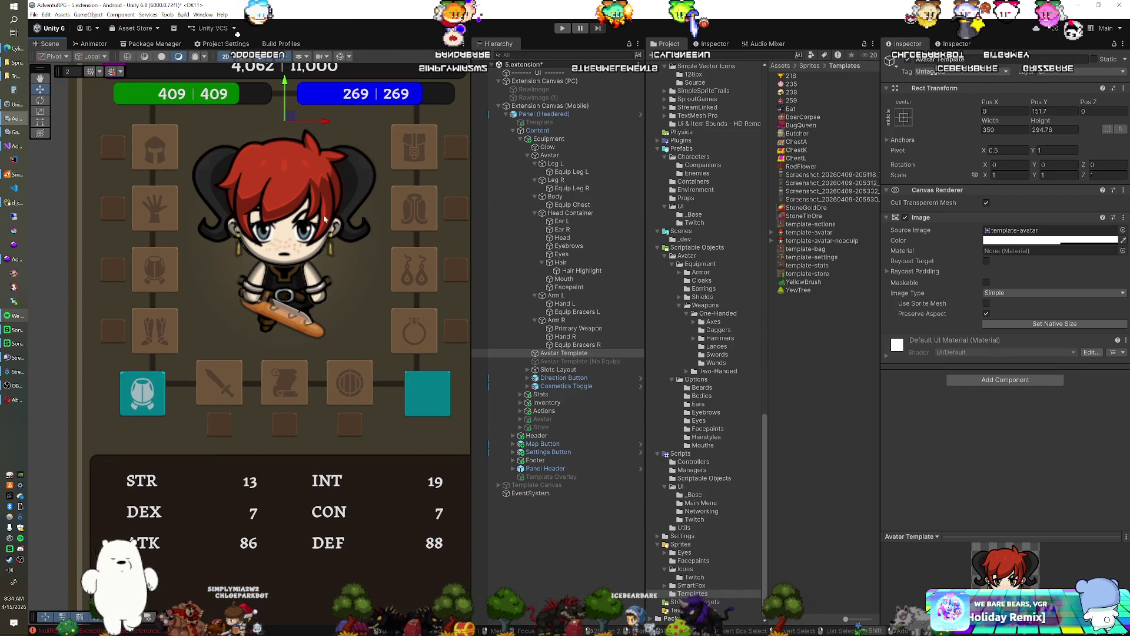
left_click_drag(288, 116, 285, 117)
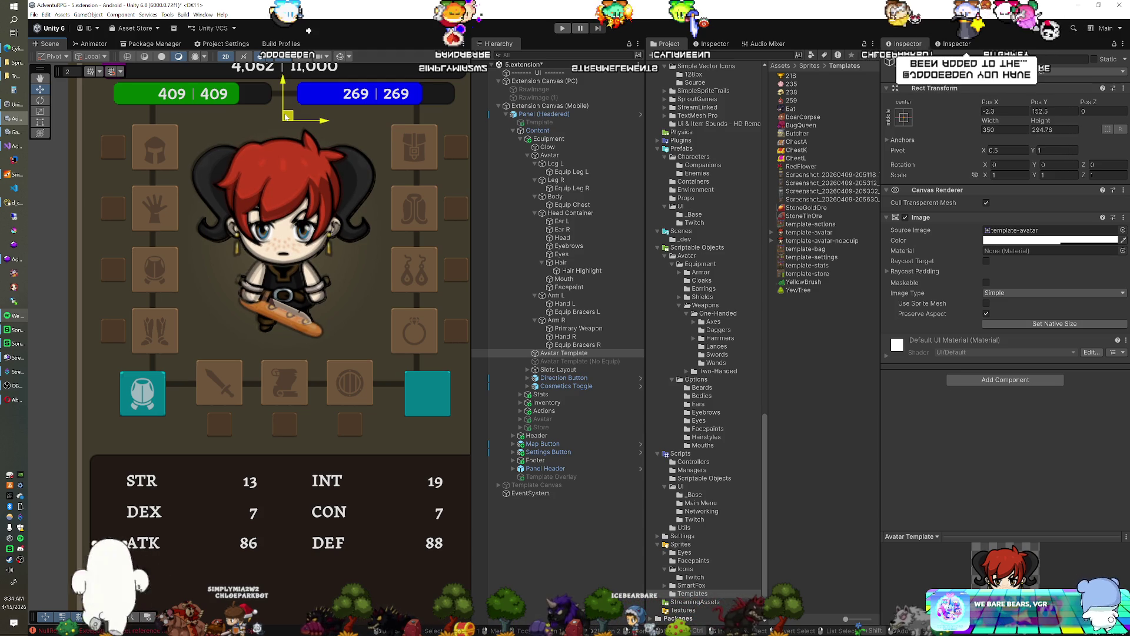
left_click_drag(285, 117, 288, 117)
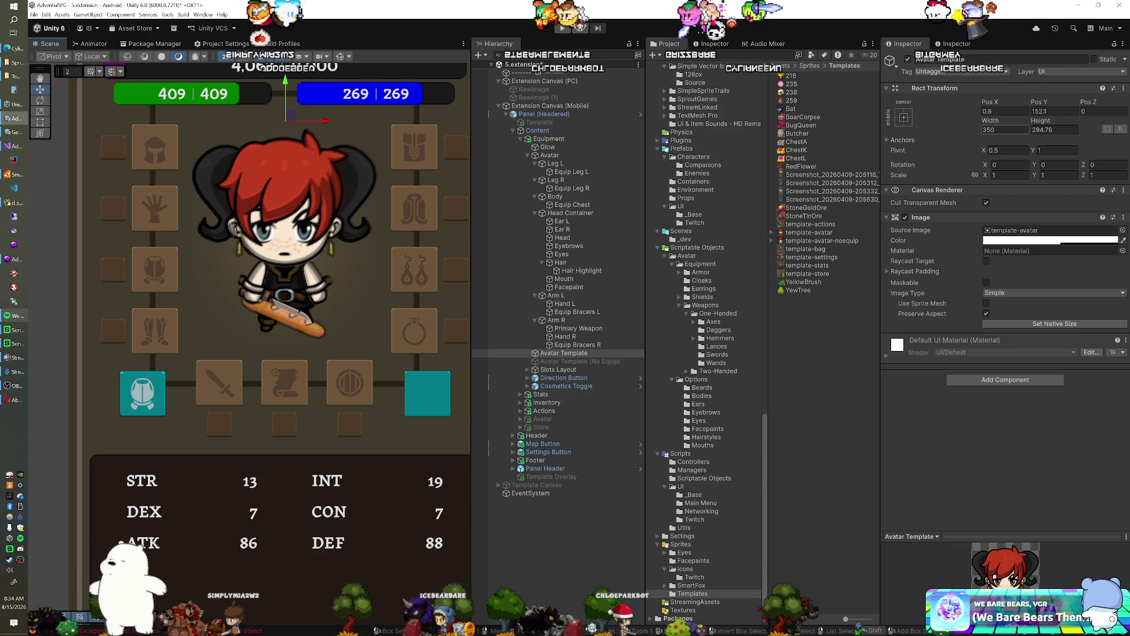
left_click(991, 126)
type("338.2")
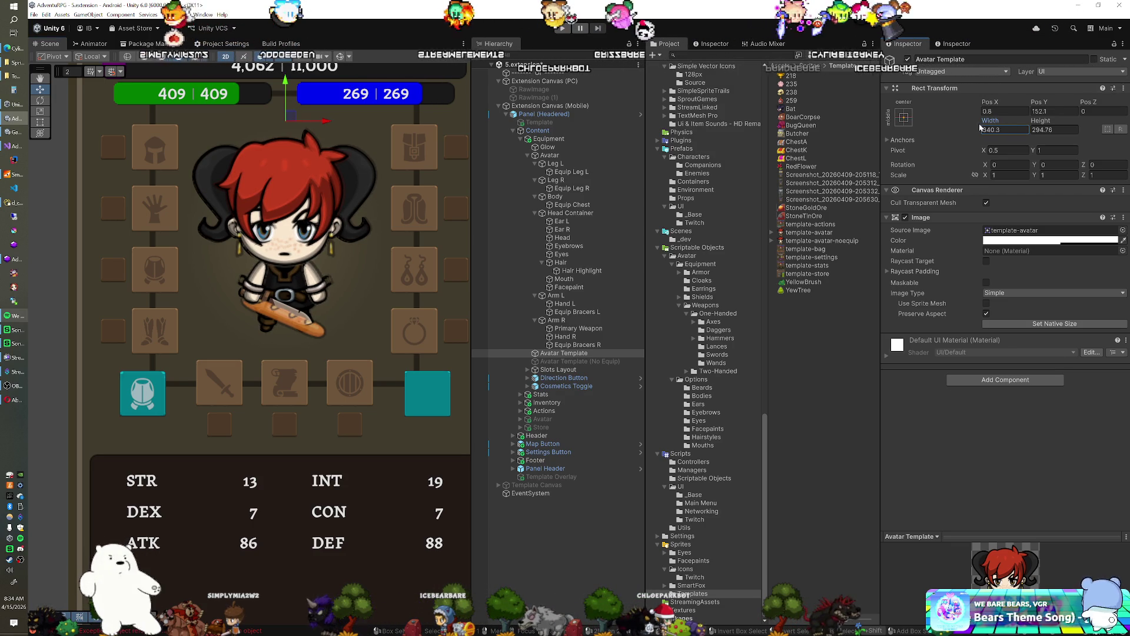
mouse_move(990, 124)
left_mouse_down()
mouse_move(855, 133)
mouse_move(878, 133)
left_mouse_up()
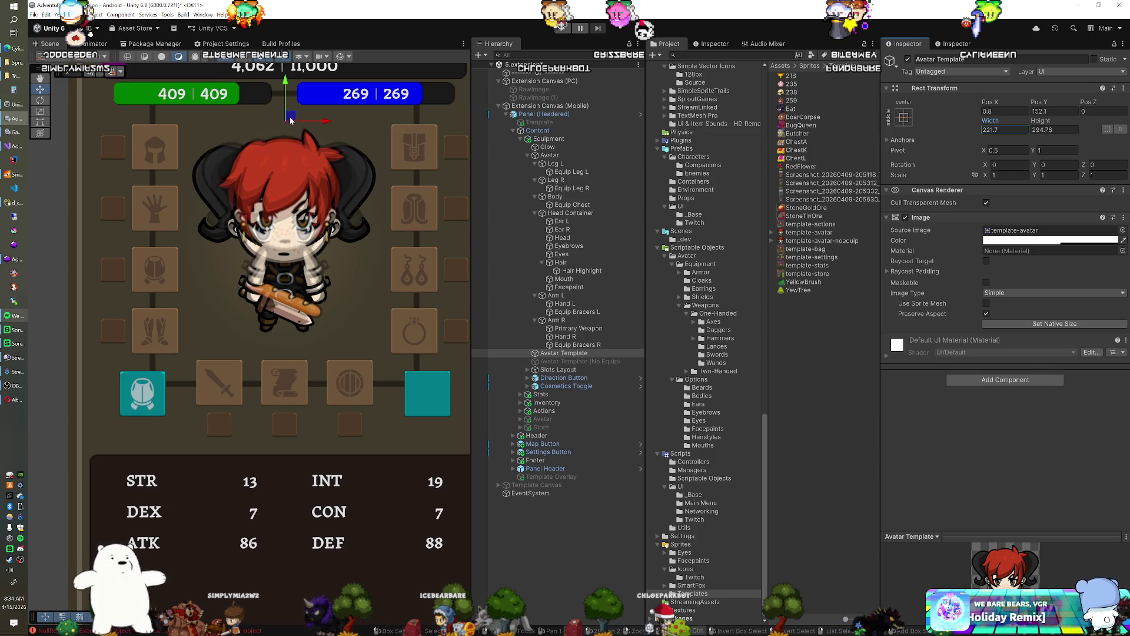
left_click_drag(286, 97, 288, 110)
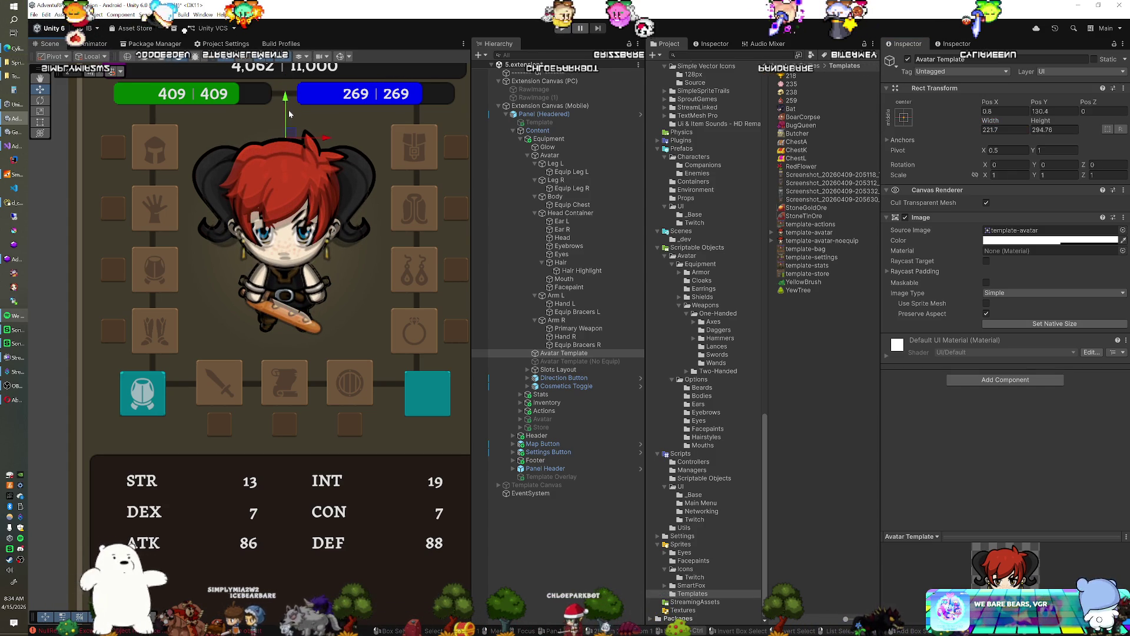
left_click(492, 111)
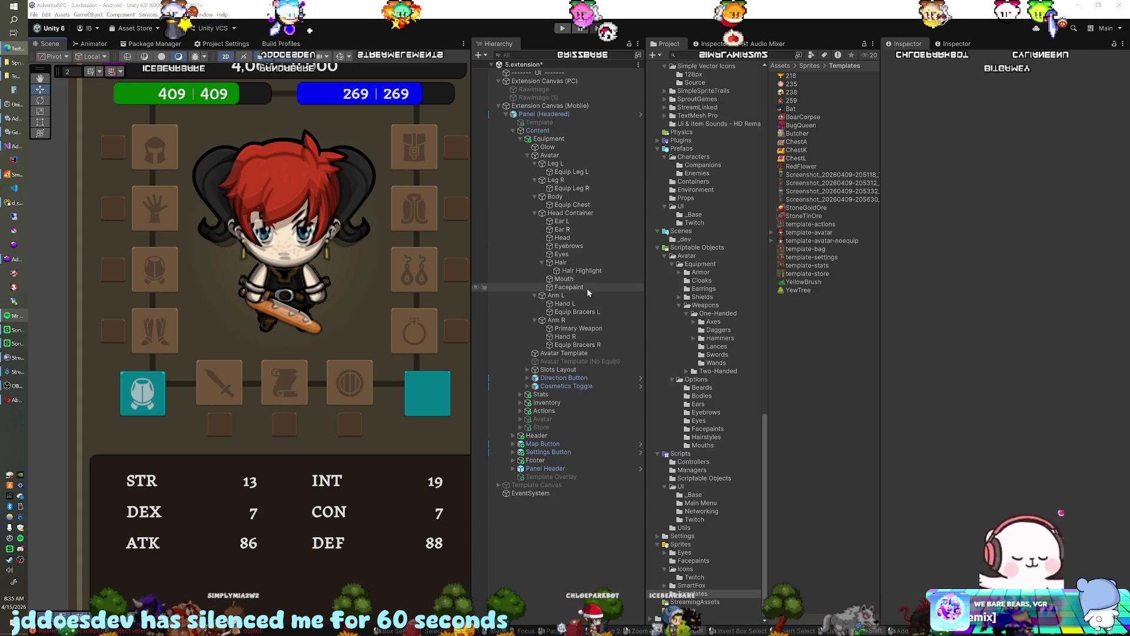
Reposition the Avatar Template overlay up and to the right, and enlarge it slightly.
left_click(559, 353)
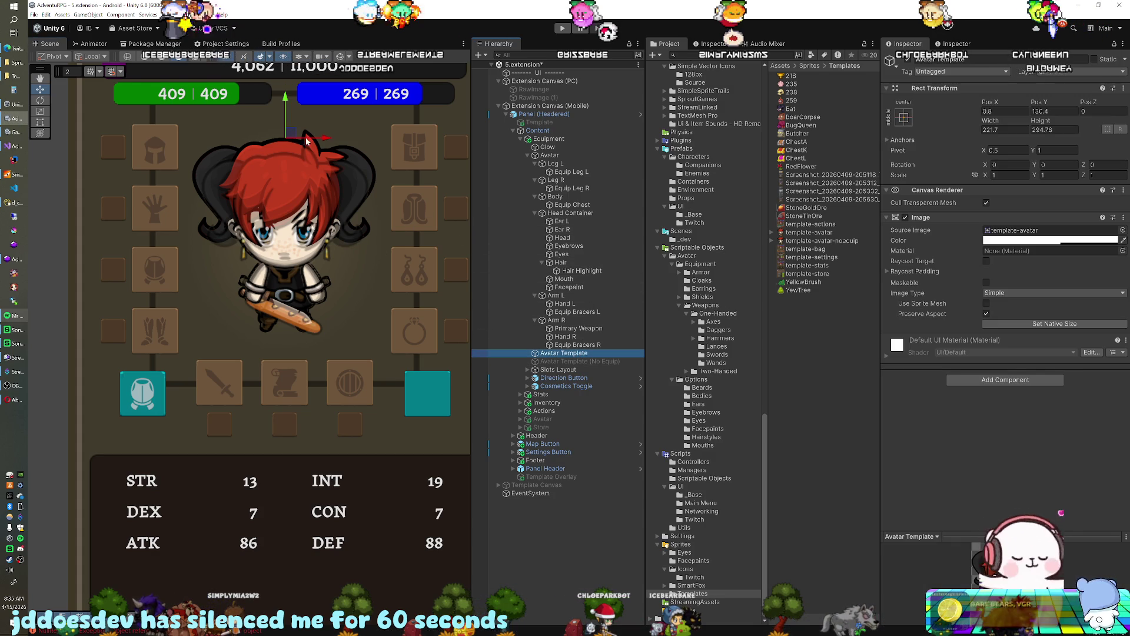
left_click_drag(292, 134, 289, 127)
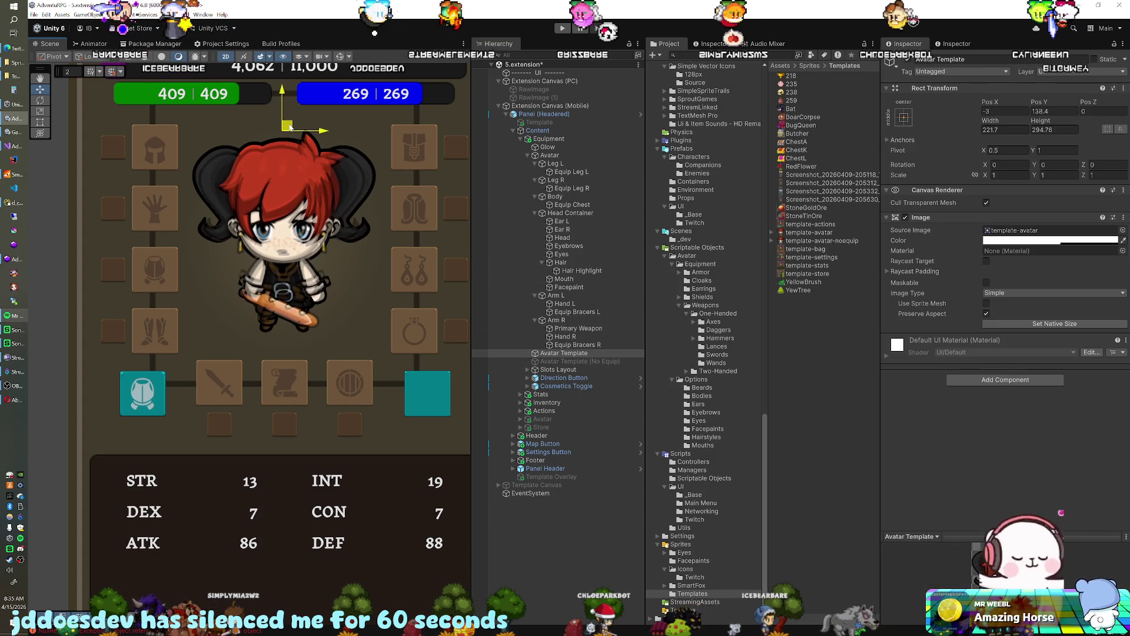
key("r")
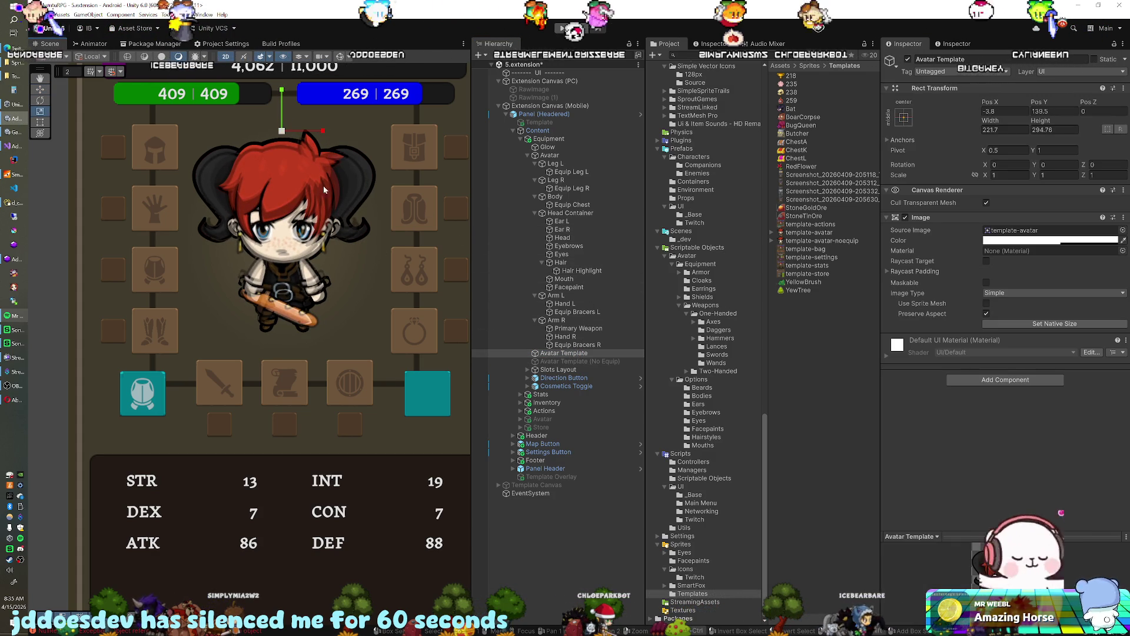
left_click_drag(281, 131, 289, 132)
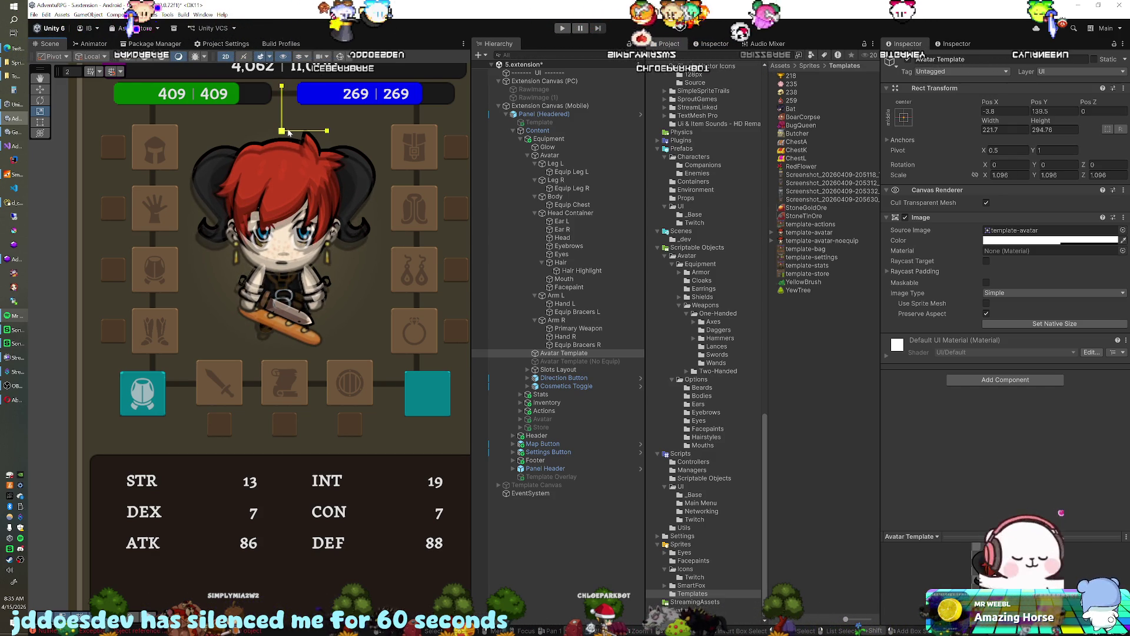
key("w")
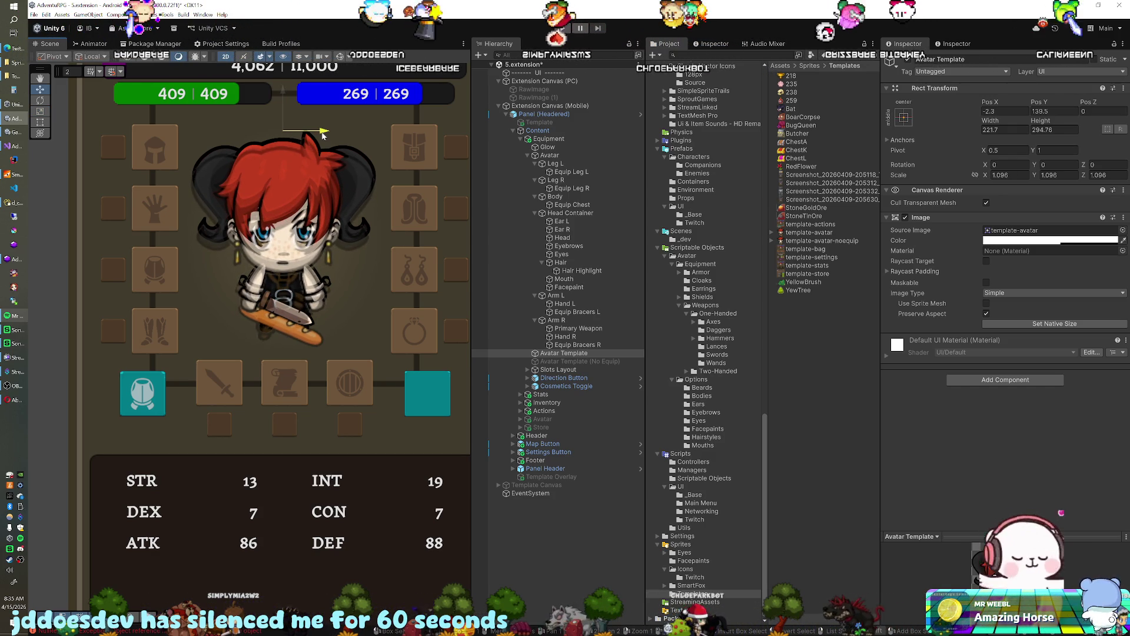
left_click_drag(321, 133, 325, 134)
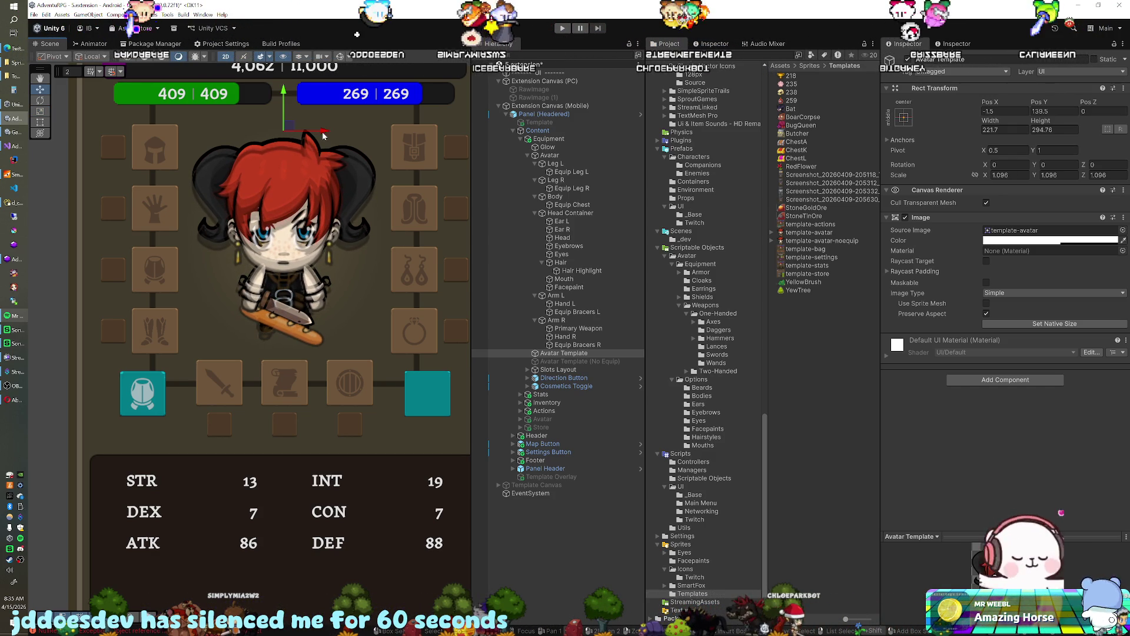
left_click_drag(284, 108, 283, 100)
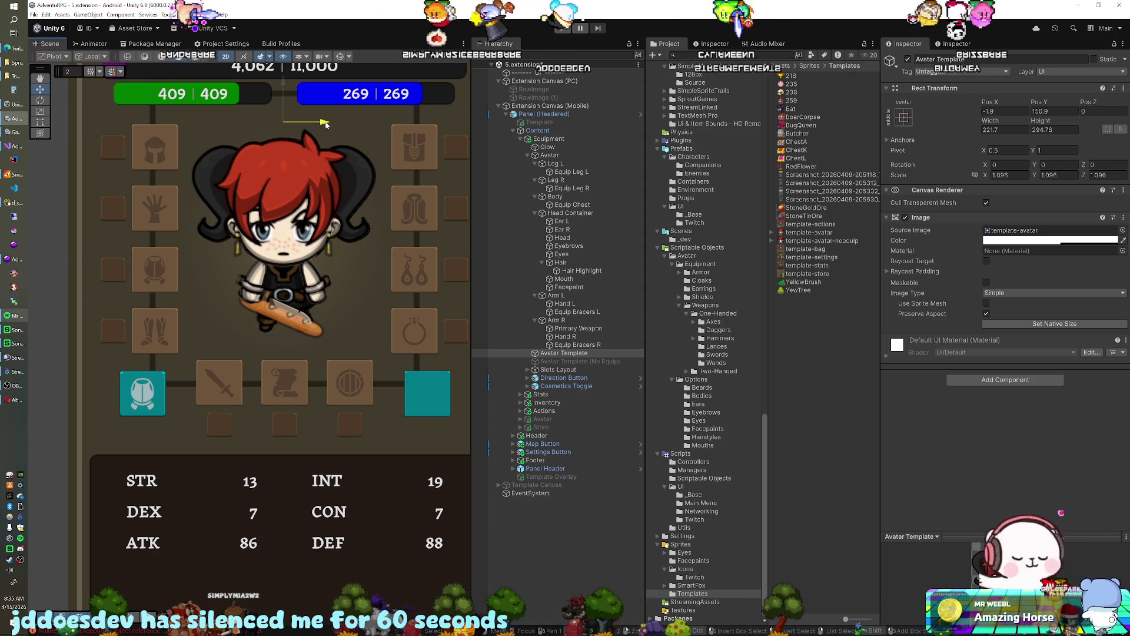
left_click_drag(327, 122, 328, 125)
Flick the template's Image on and off against the Gladius sword, leaving it hidden.
scroll(311, 253, "down", 3)
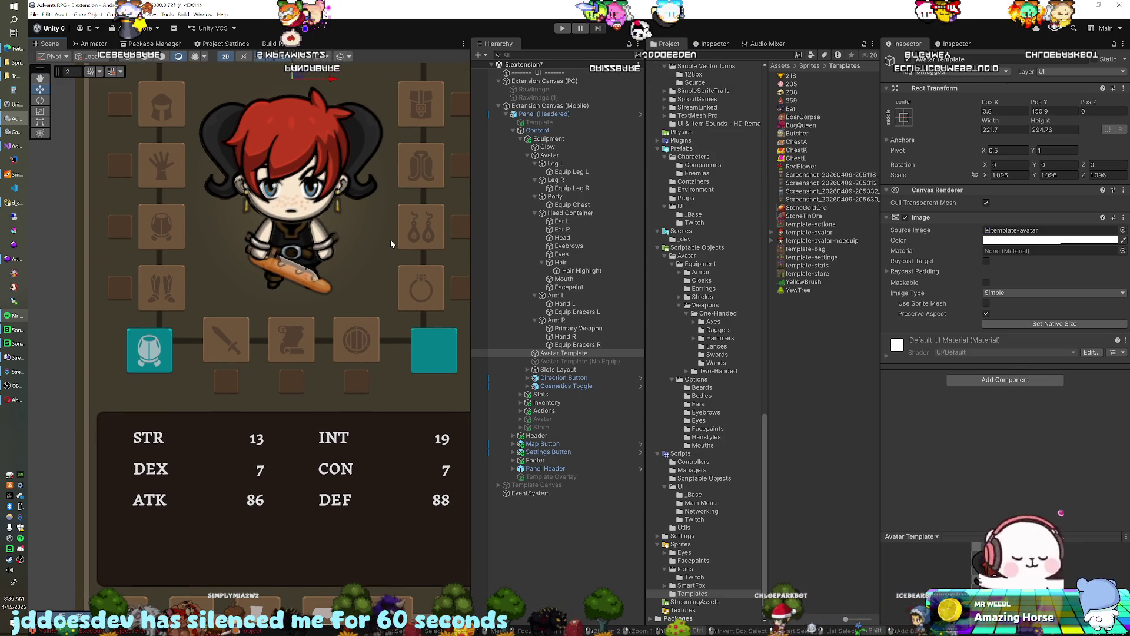
left_click(904, 217)
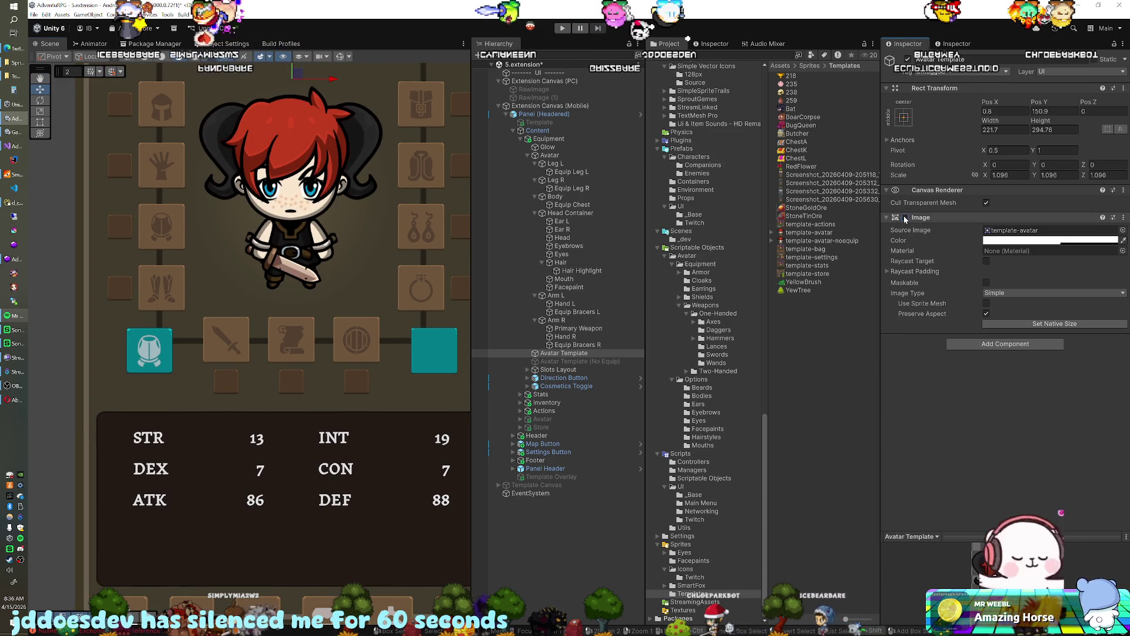
left_click(905, 218)
left_click(905, 217)
left_click(904, 217)
left_click(905, 217)
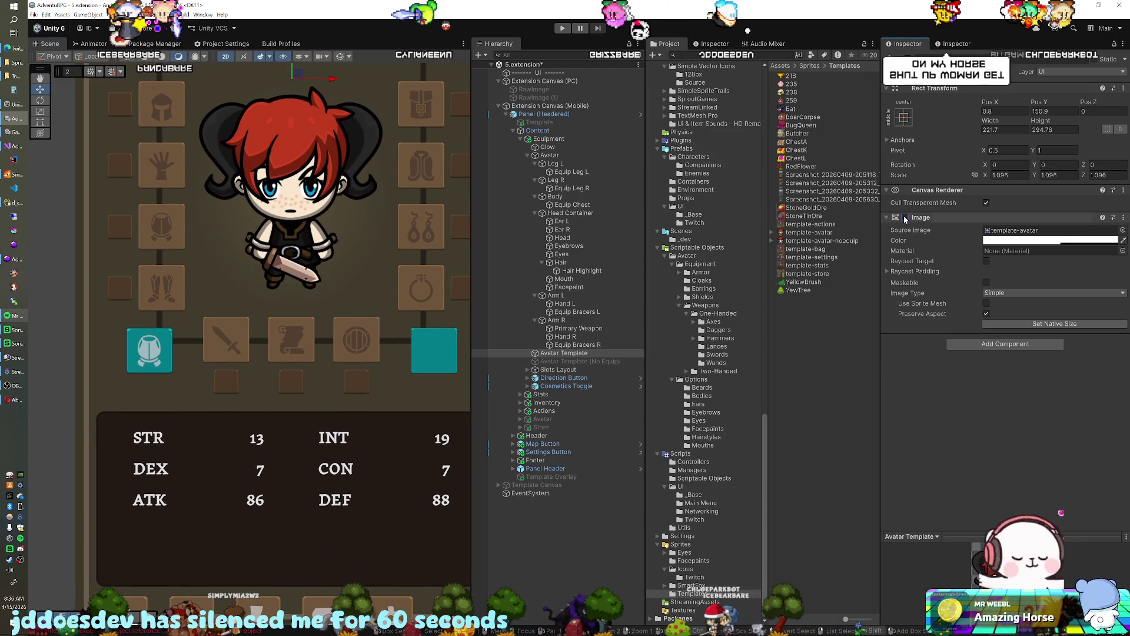
left_click(904, 218)
left_click(904, 217)
left_click(905, 217)
left_click(905, 217)
left_click(904, 217)
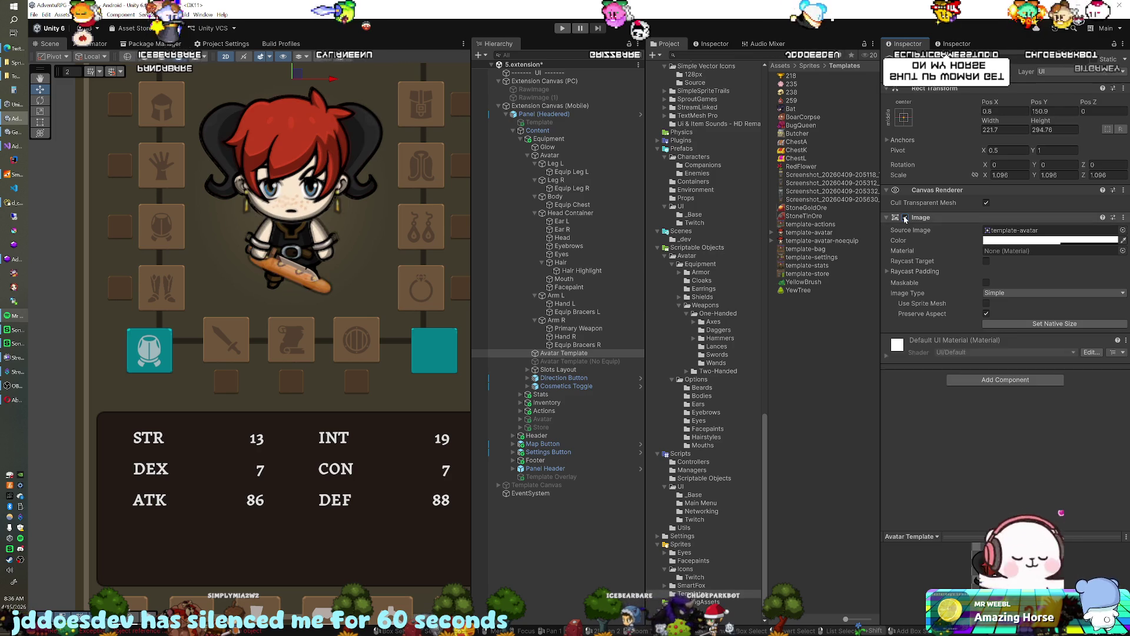
left_click(905, 217)
left_click(905, 217)
left_click(905, 217)
left_click(905, 217)
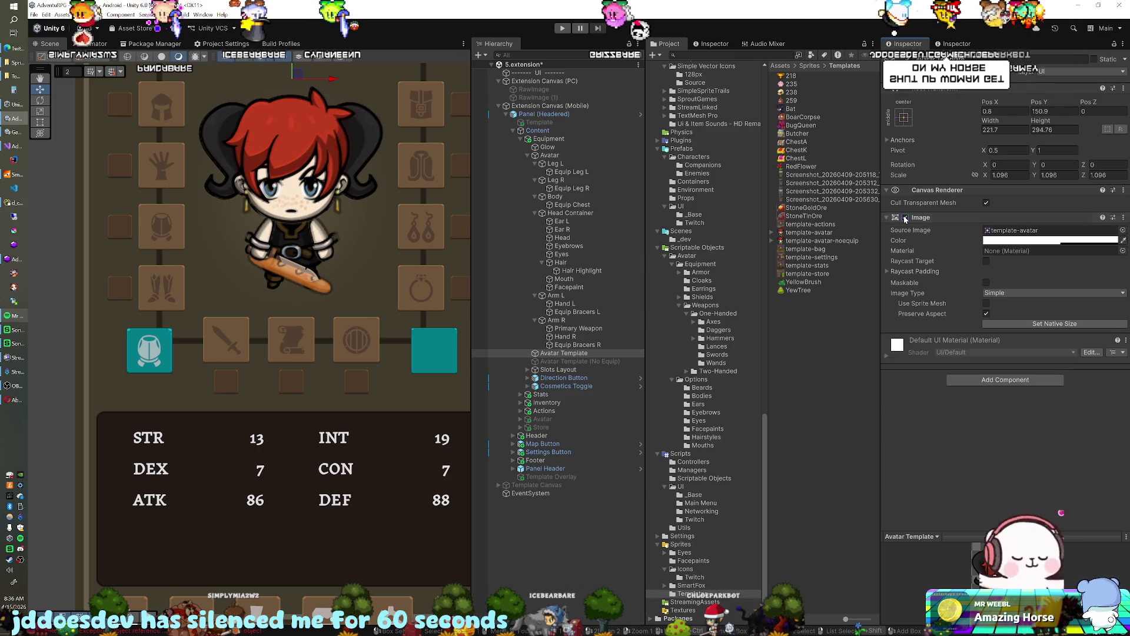
left_click(904, 217)
left_click(904, 216)
left_click(904, 216)
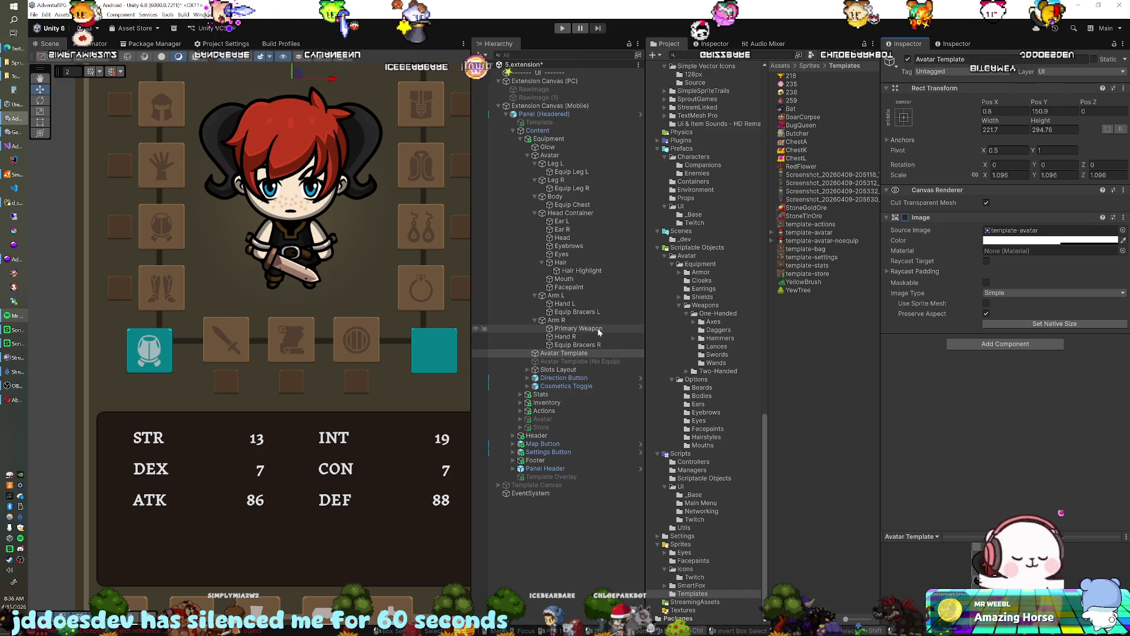
left_click(580, 329)
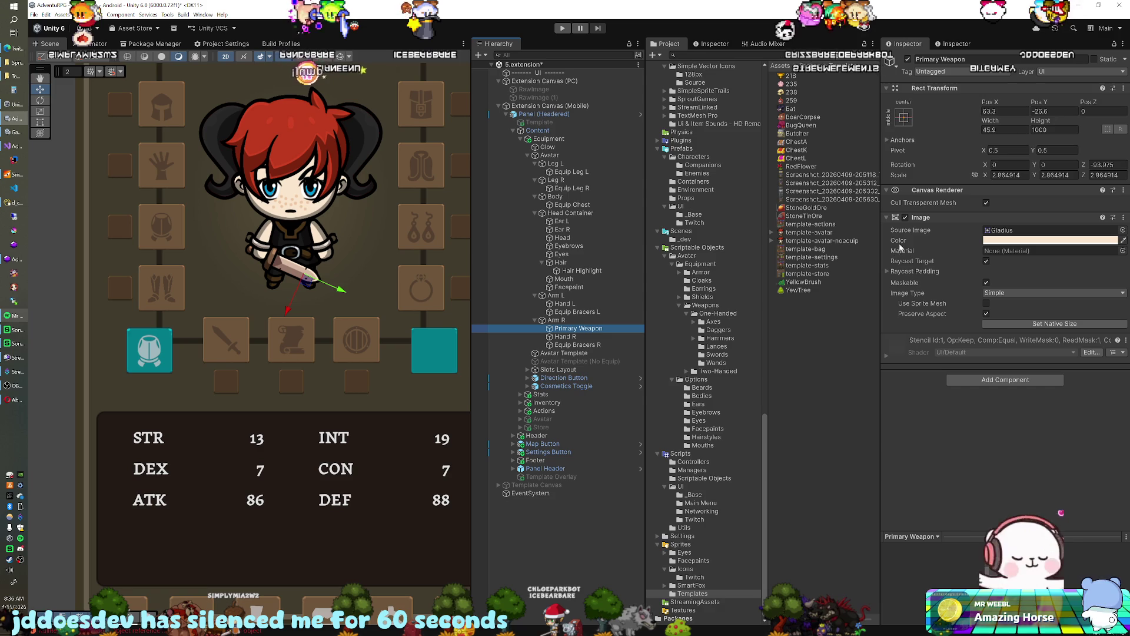
Set Primary Weapon's Source Image to a Baguette sprite, found by searching 'baguette' and 'bag'.
left_click(735, 55)
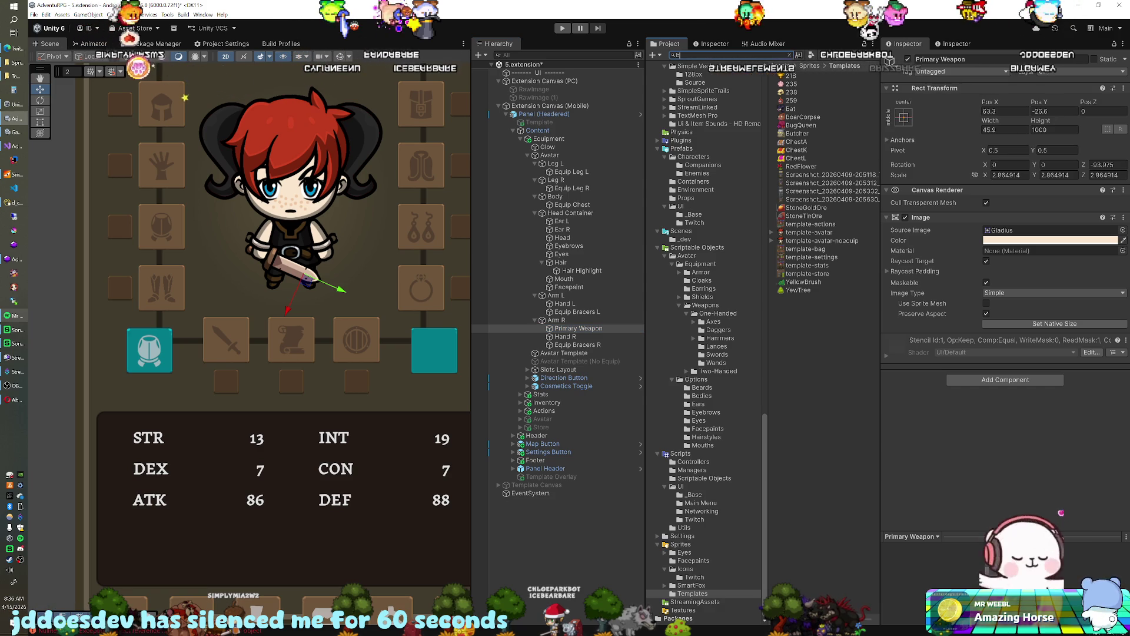
type("baguette")
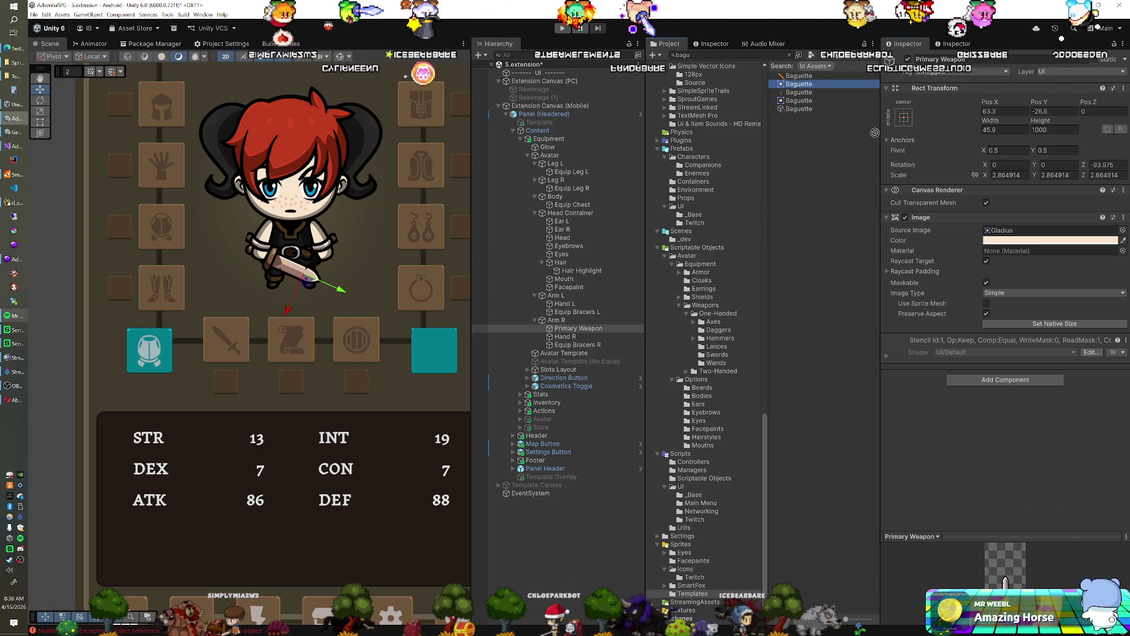
left_click_drag(795, 83, 1000, 232)
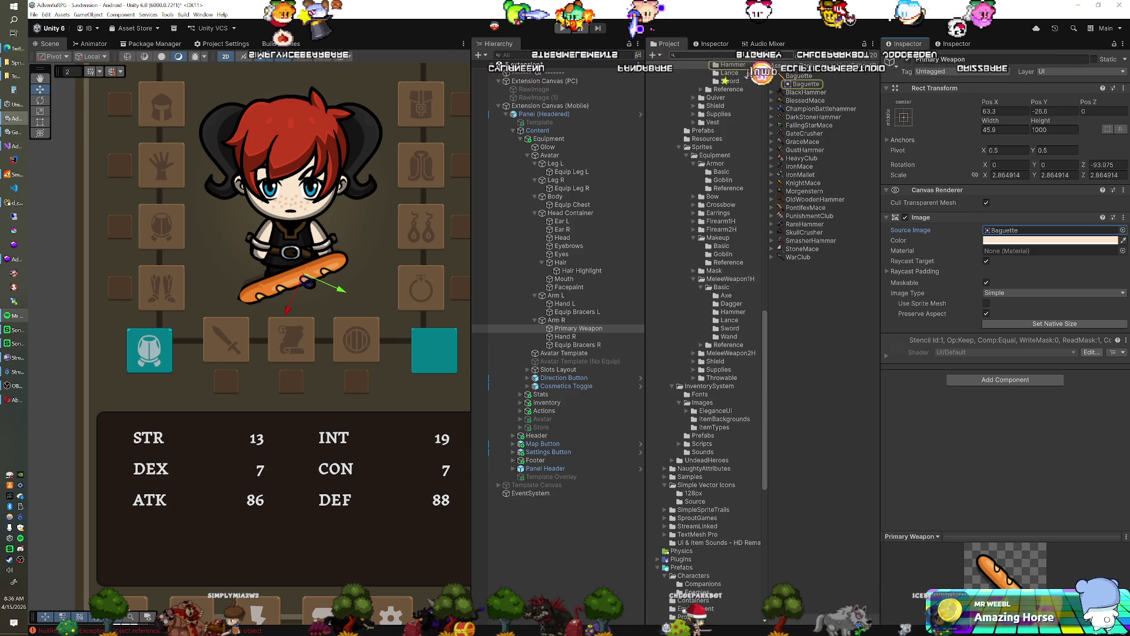
type("bag")
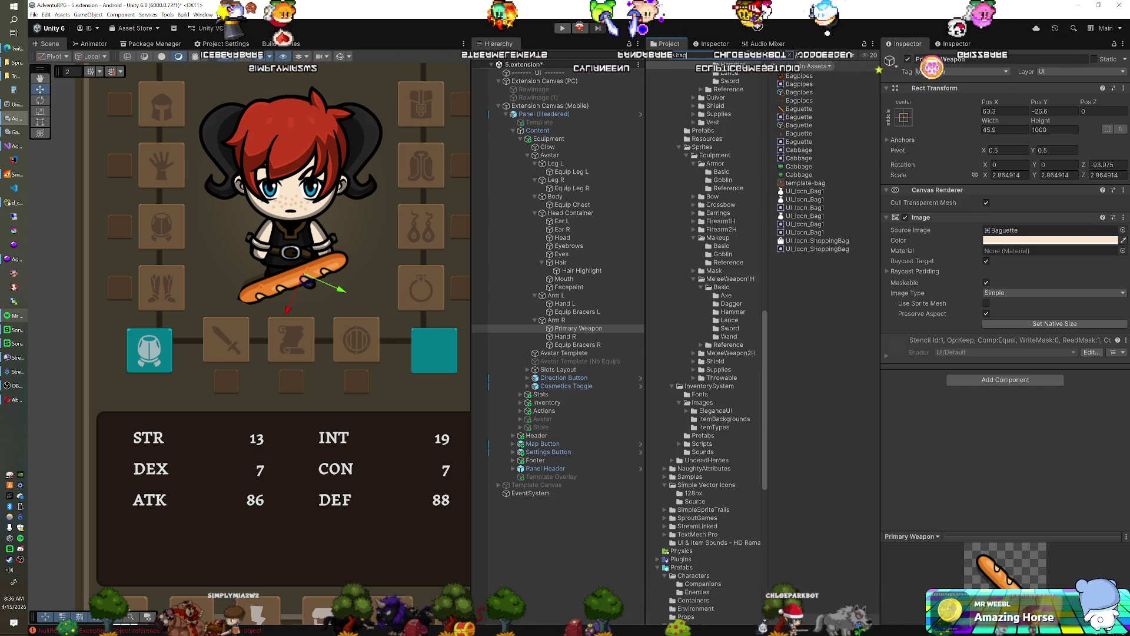
left_click_drag(799, 134, 1036, 230)
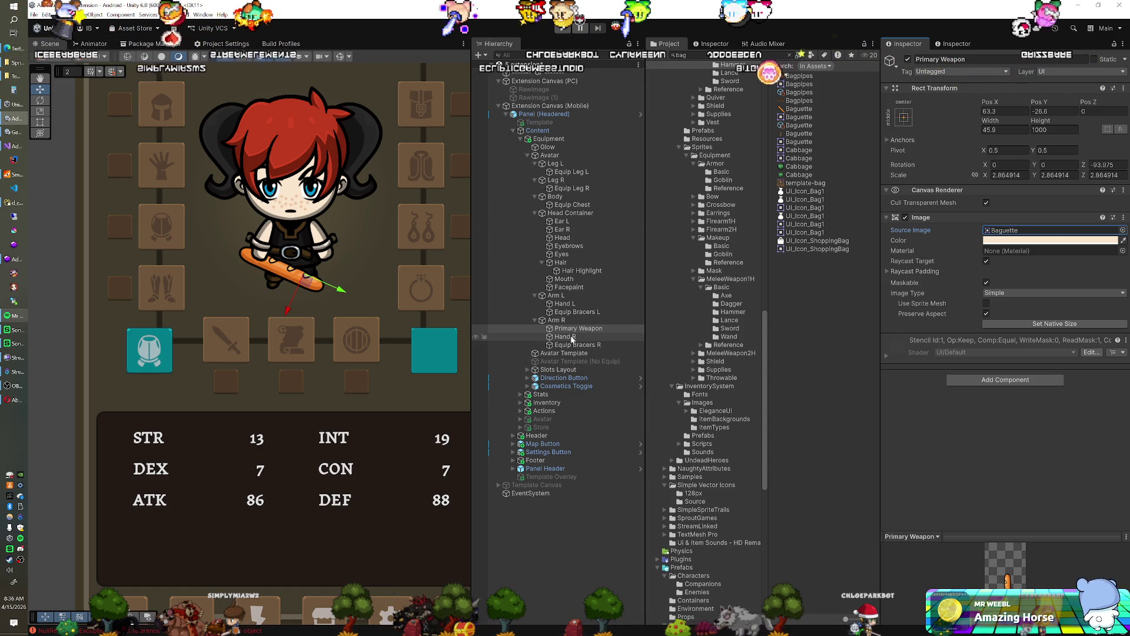
Flick the Avatar Template's Image off and on against the baguette, leaving it visible.
left_click(622, 351)
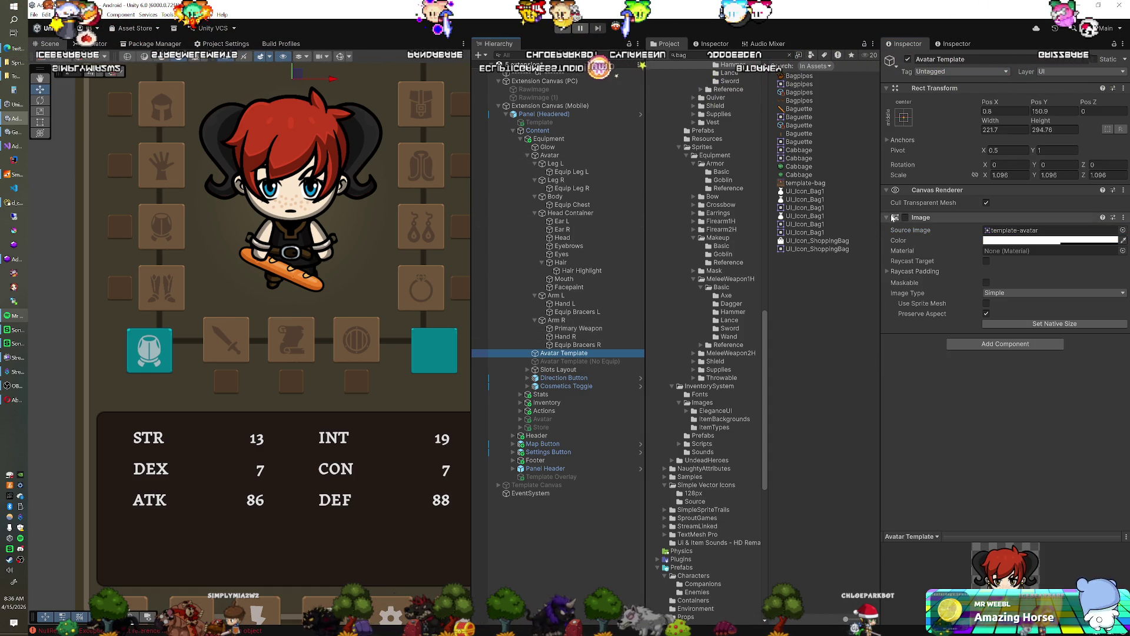
left_click(905, 217)
left_click(905, 217)
left_click(905, 217)
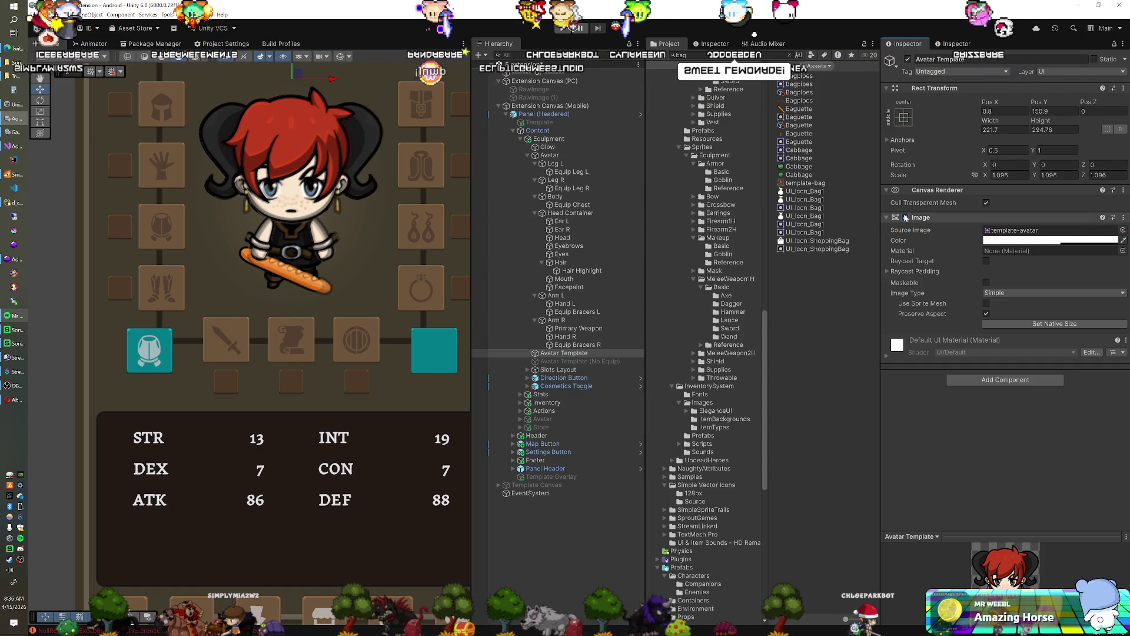
left_click(906, 217)
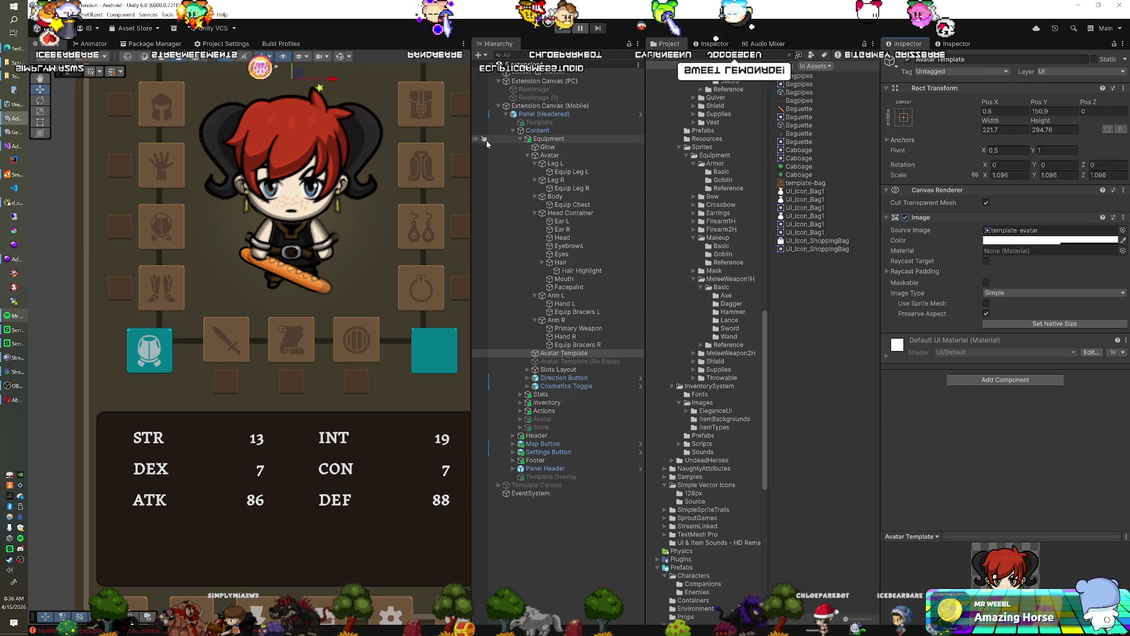
left_click(905, 218)
left_click(906, 217)
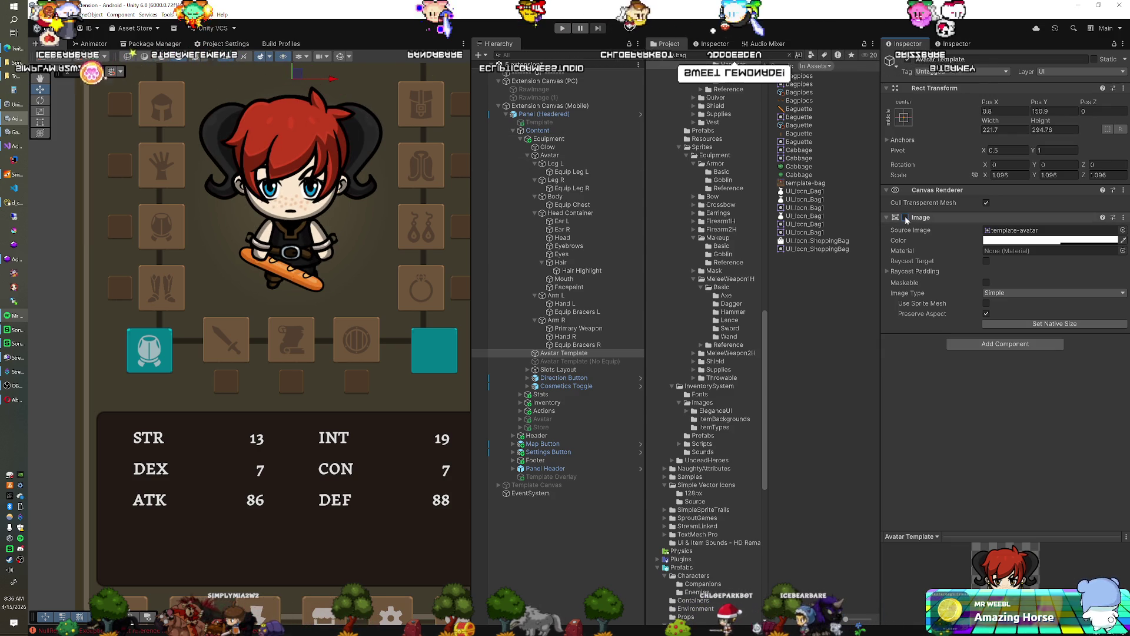
left_click(905, 217)
left_click(906, 218)
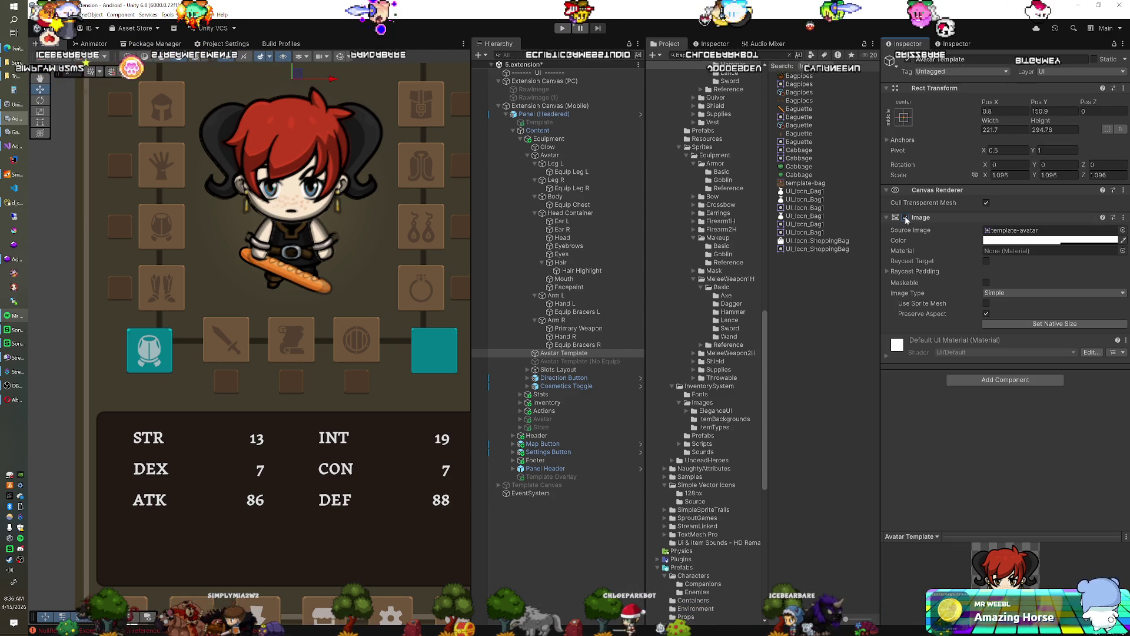
left_click(906, 218)
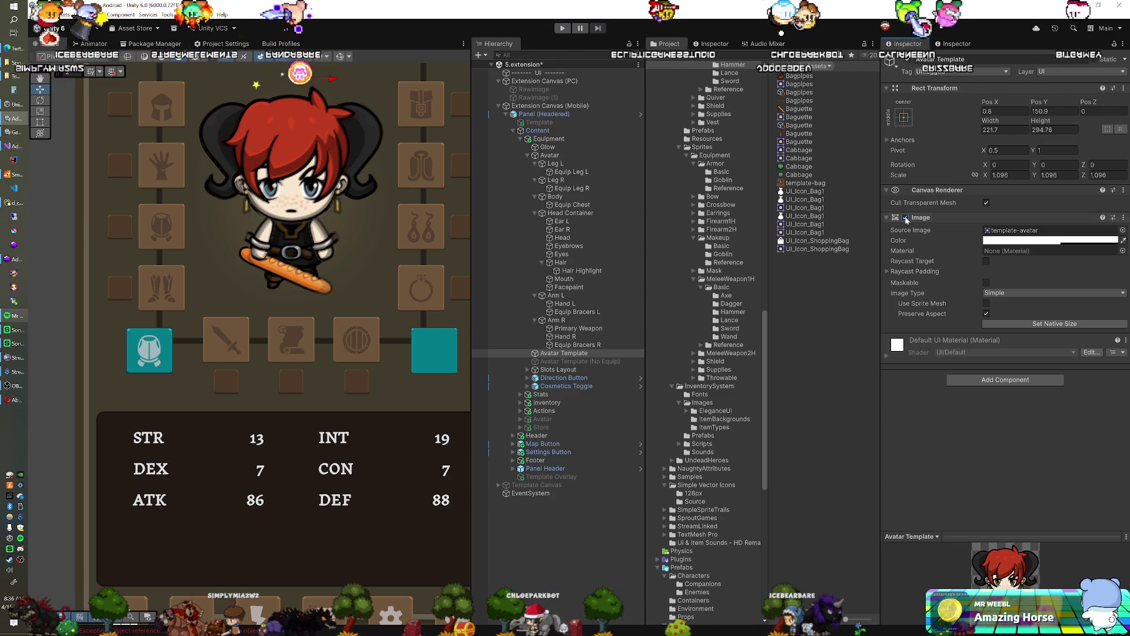
left_click(905, 218)
left_click(905, 217)
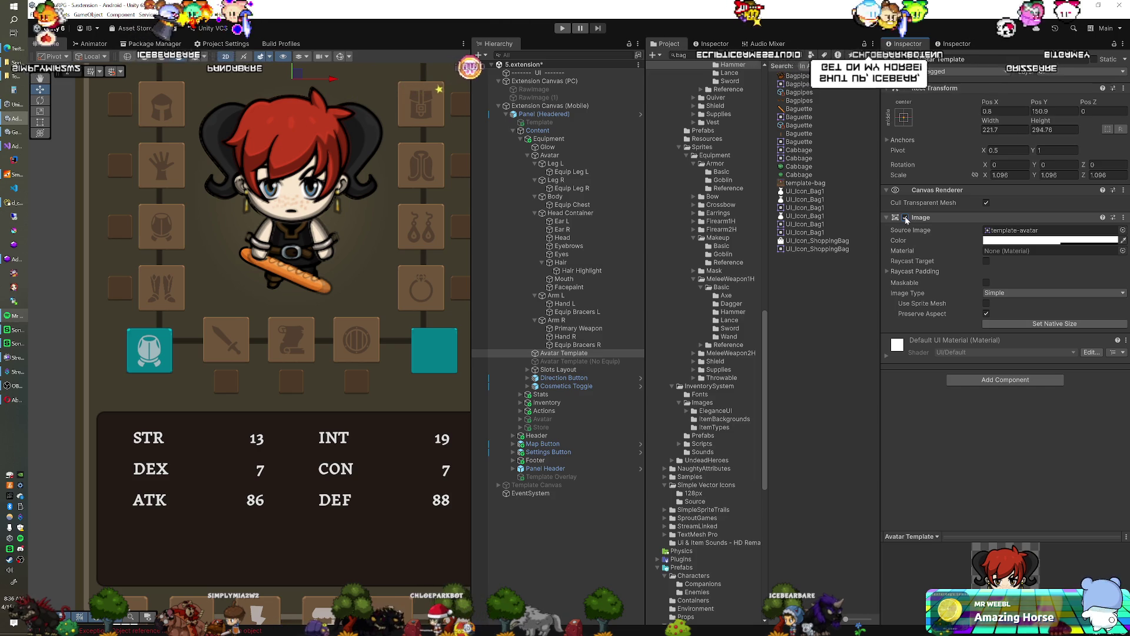
left_click(906, 217)
left_click(906, 217)
left_click(905, 217)
left_click(906, 217)
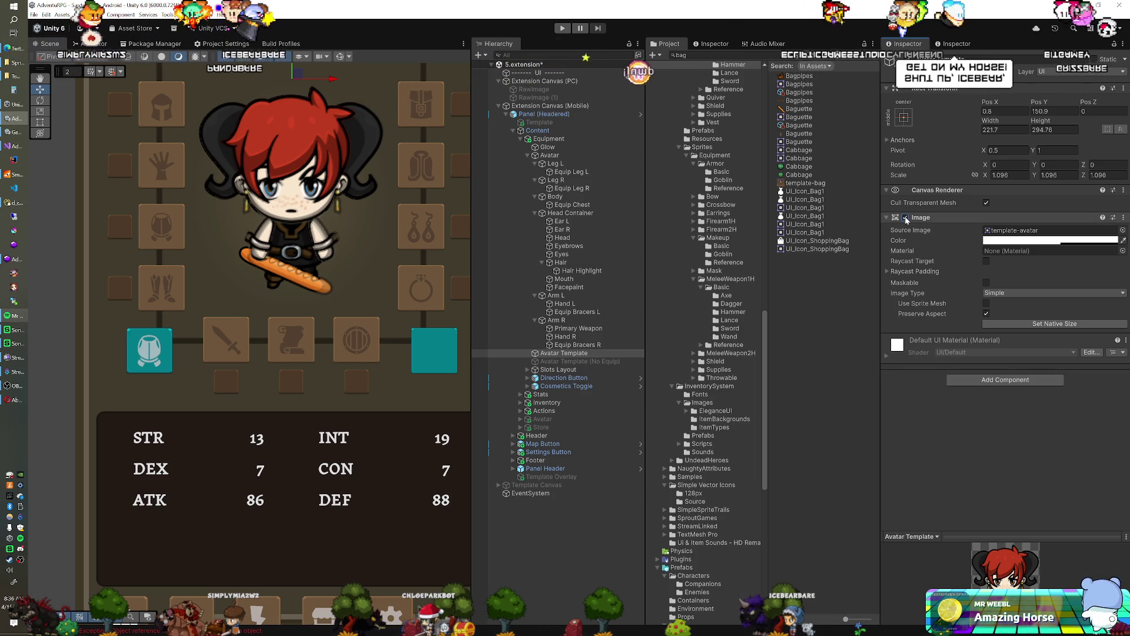
left_click(905, 217)
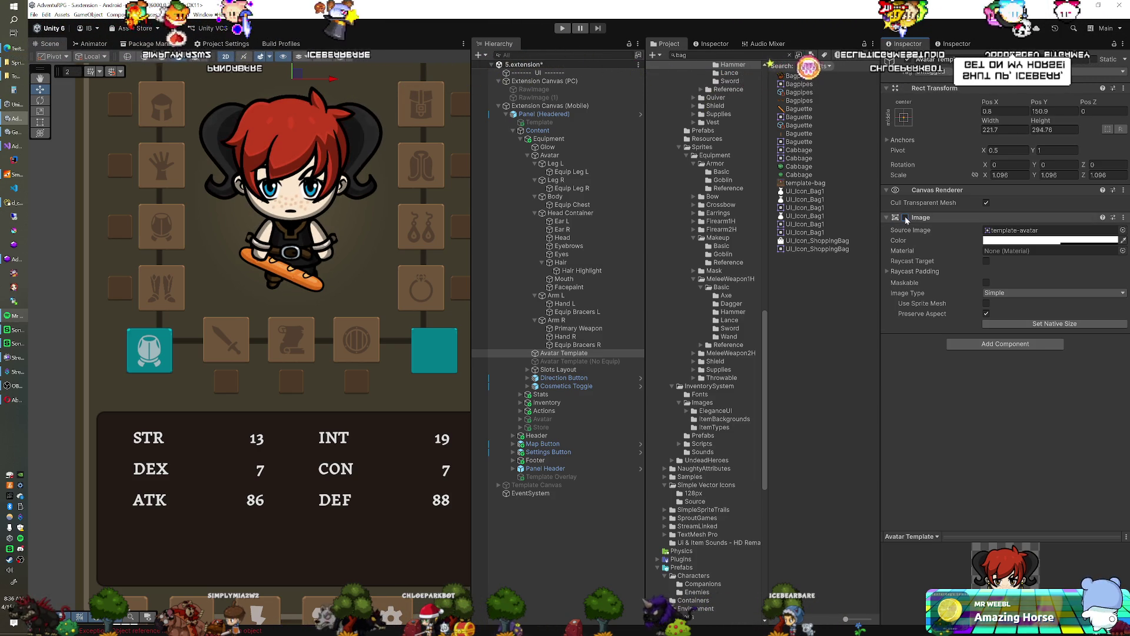
left_click(905, 217)
left_click(905, 217)
left_click(906, 217)
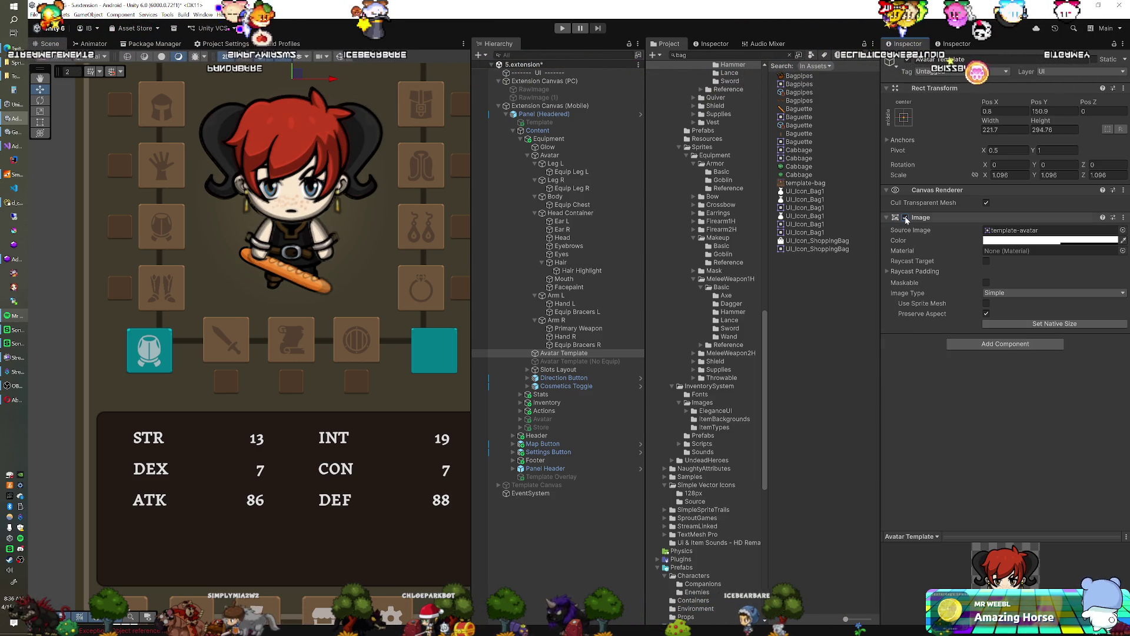
left_click(905, 218)
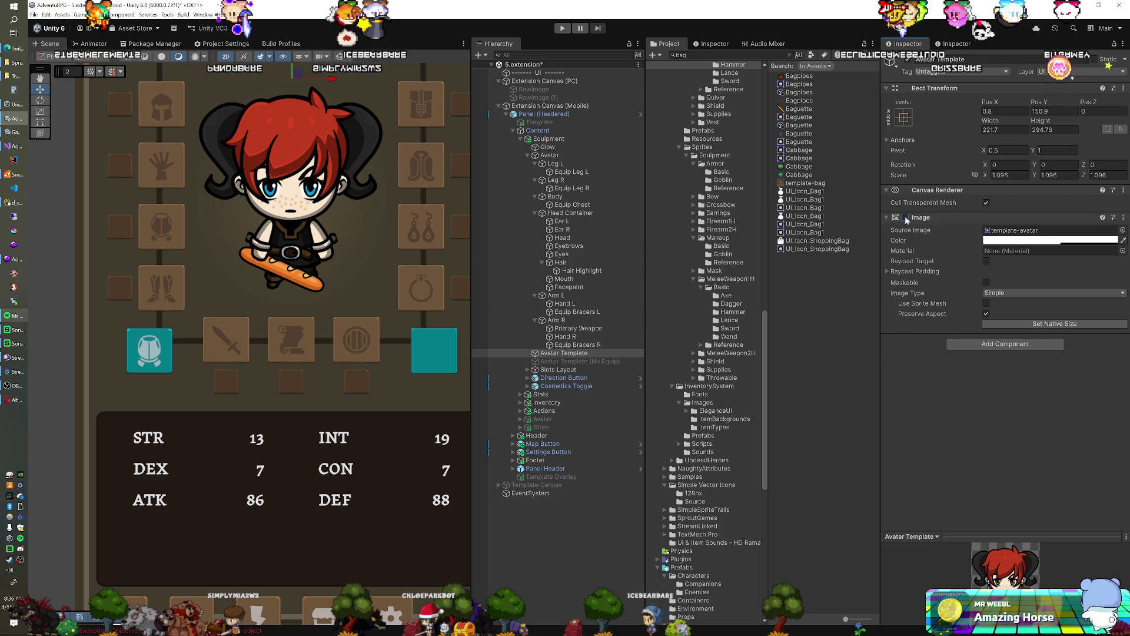
left_click(906, 217)
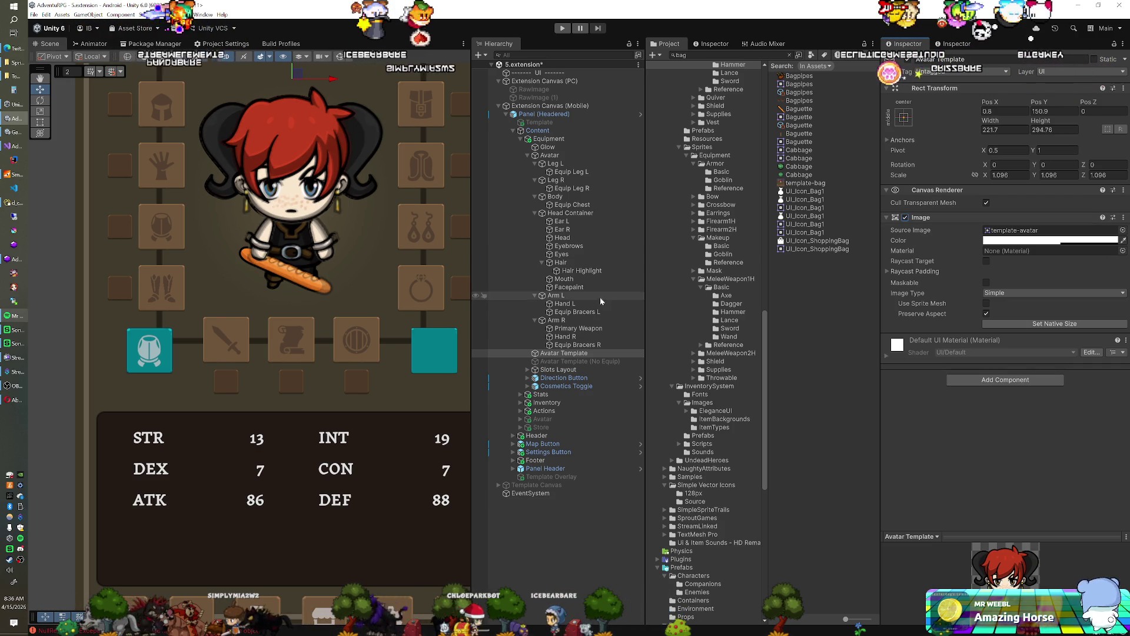
left_click(581, 330)
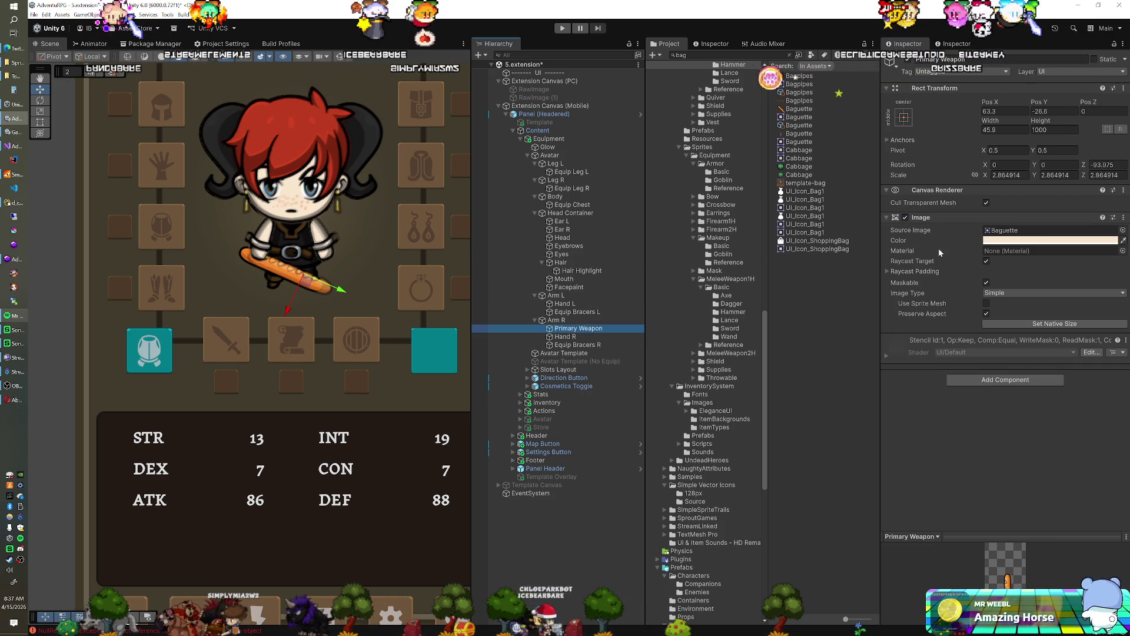
Narrow the baguette to width 45.7 and move it to Pos X 75.7, Pos Y -26.5.
left_click(998, 125)
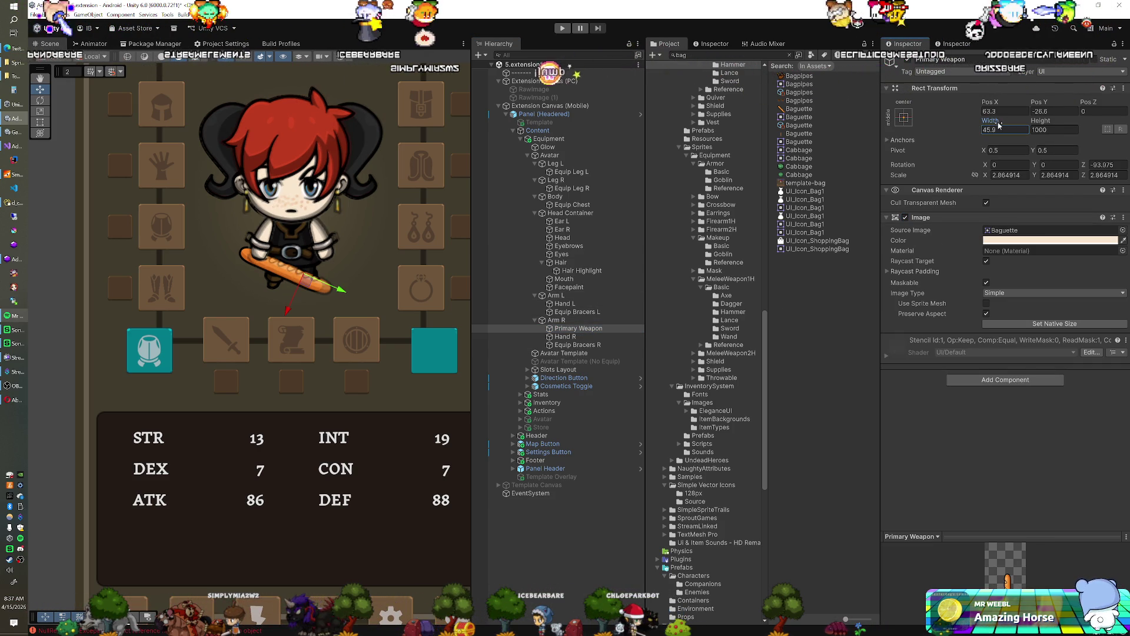
left_click_drag(1000, 125, 1003, 126)
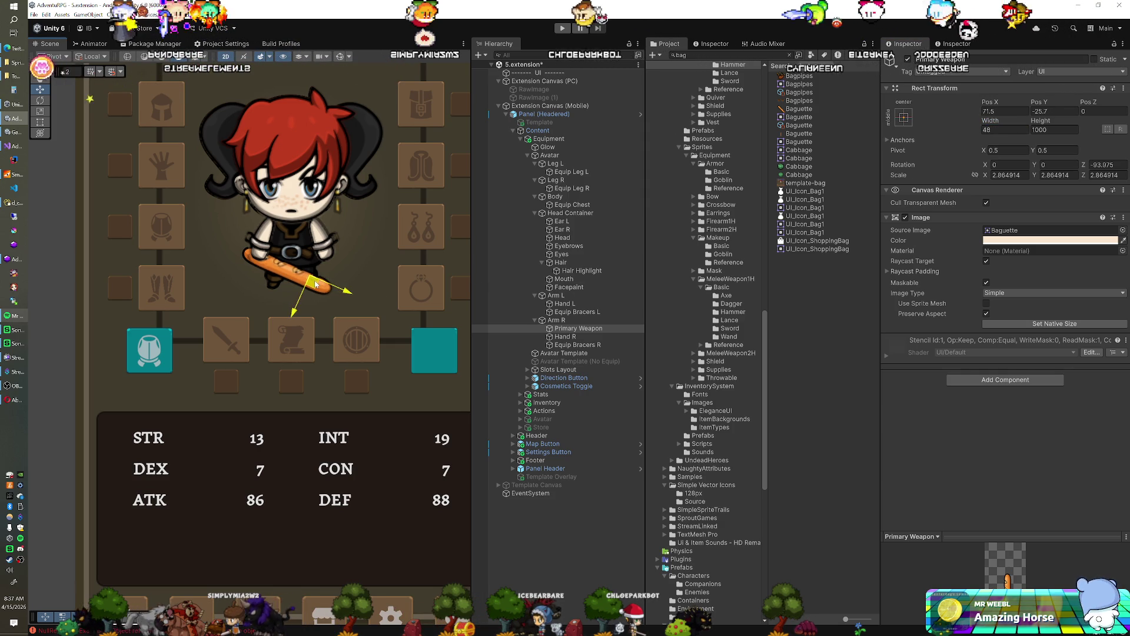
left_click_drag(315, 284, 319, 287)
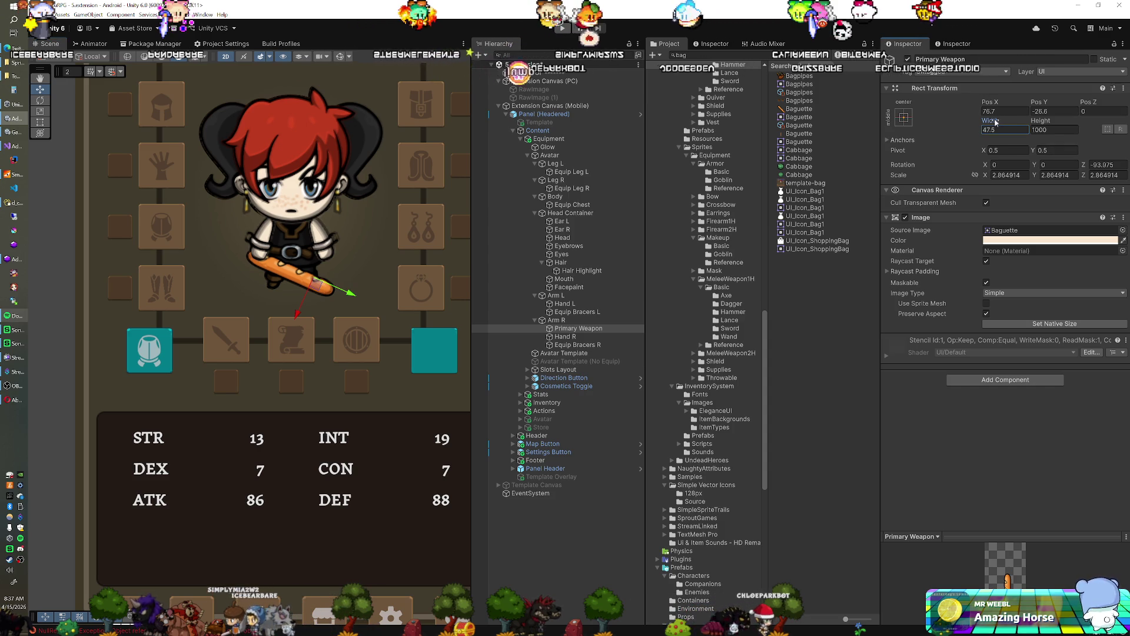
left_click_drag(995, 122, 991, 123)
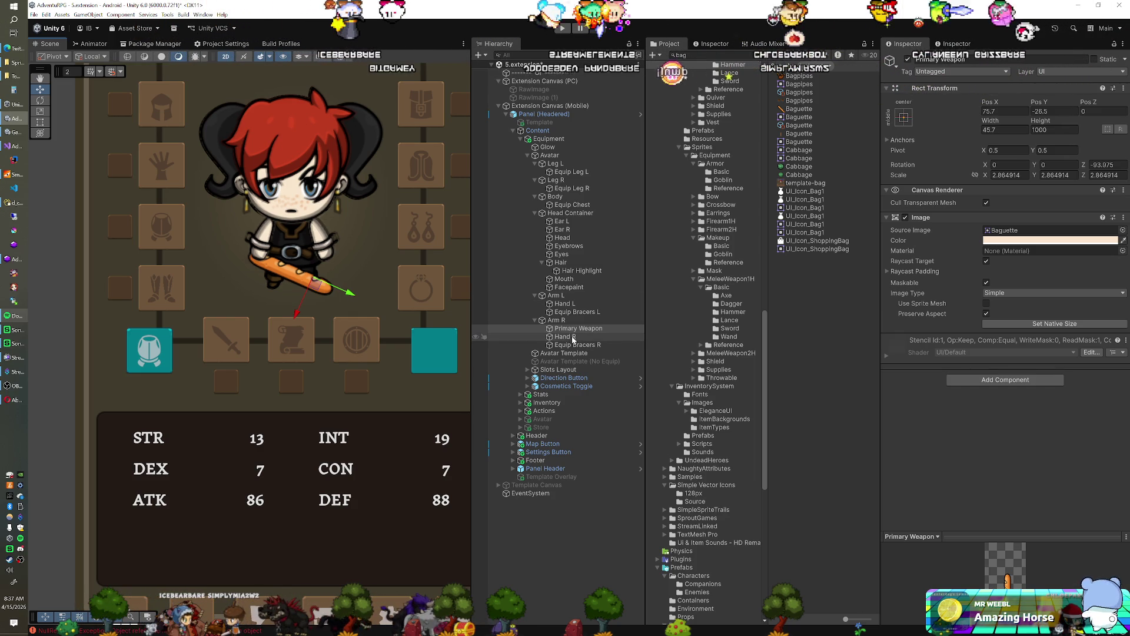
Select Avatar Template and uncheck its Image component in the Inspector.
left_click(564, 352)
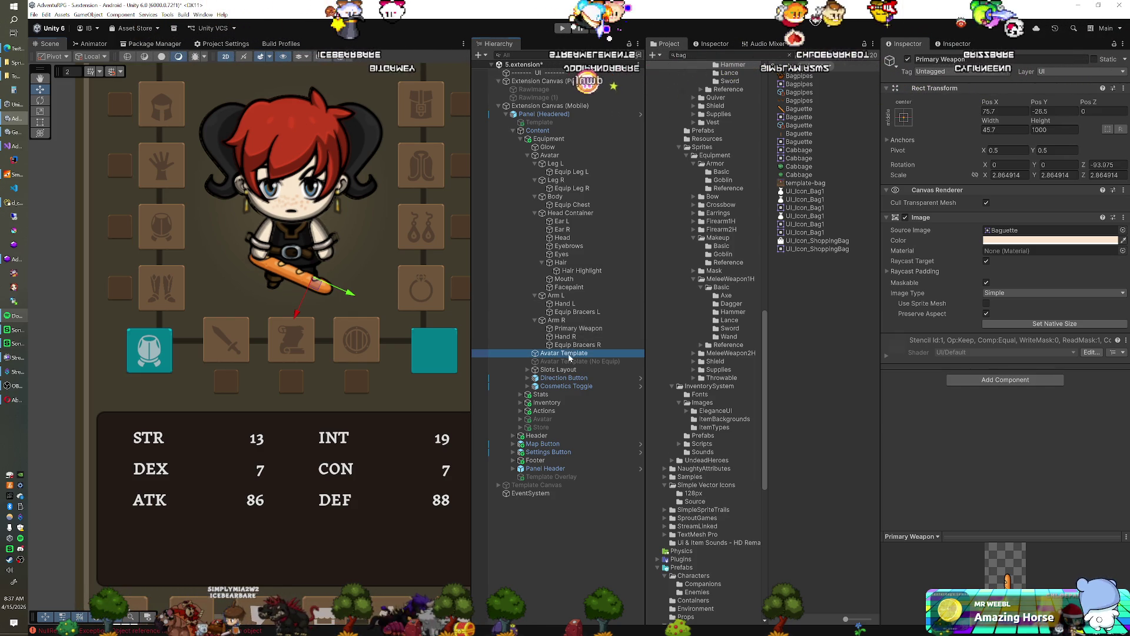
left_click(906, 218)
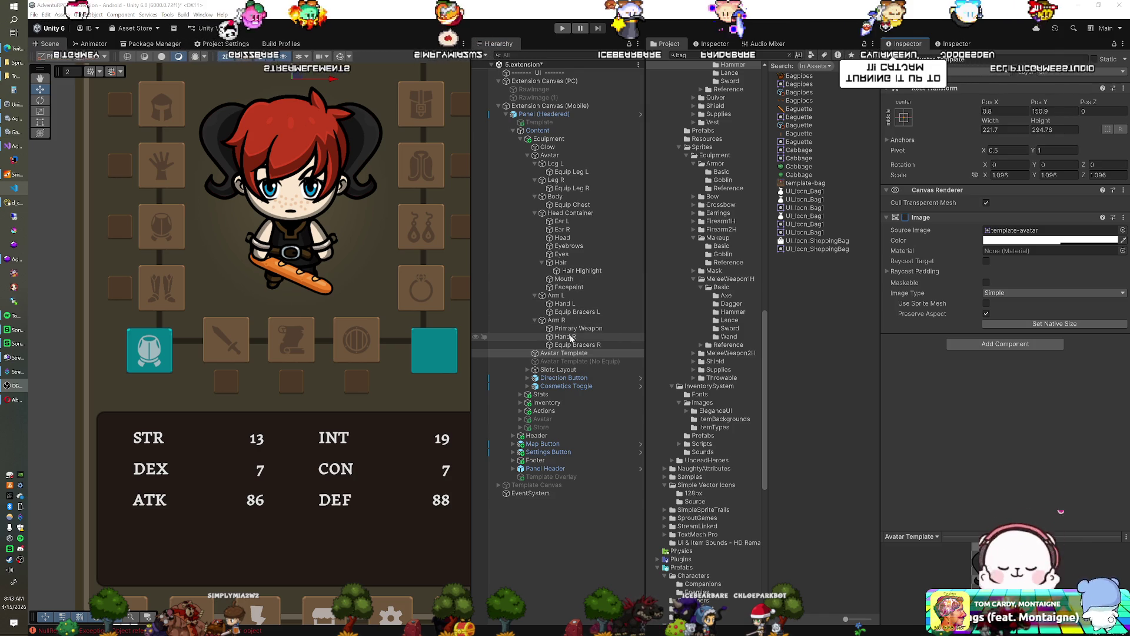
Set the right hand object's horizontal position to -1.5.
left_click(564, 336)
left_click(1005, 111)
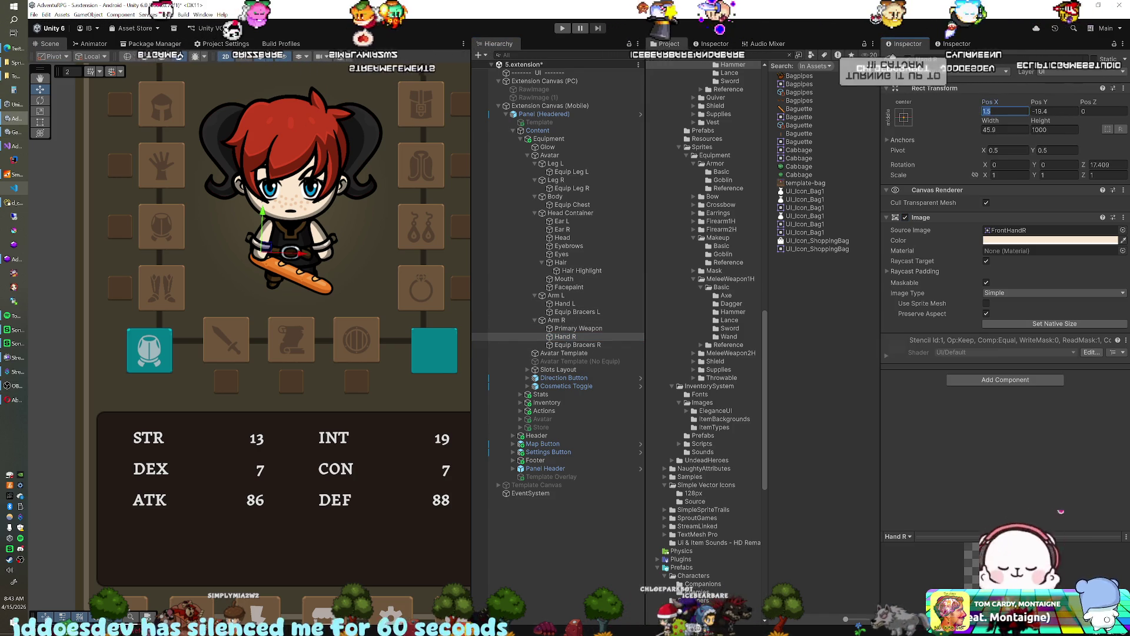
type("-1.5")
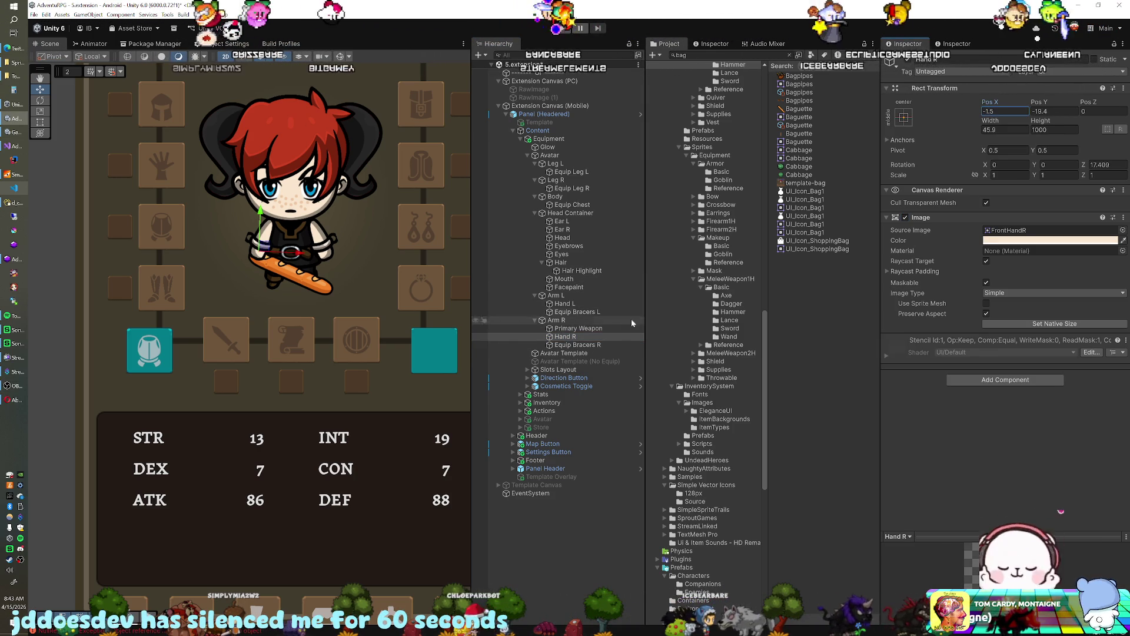
Reselect Primary Weapon, then bring the Opera browser with the Twitch About page forward.
left_click(577, 328)
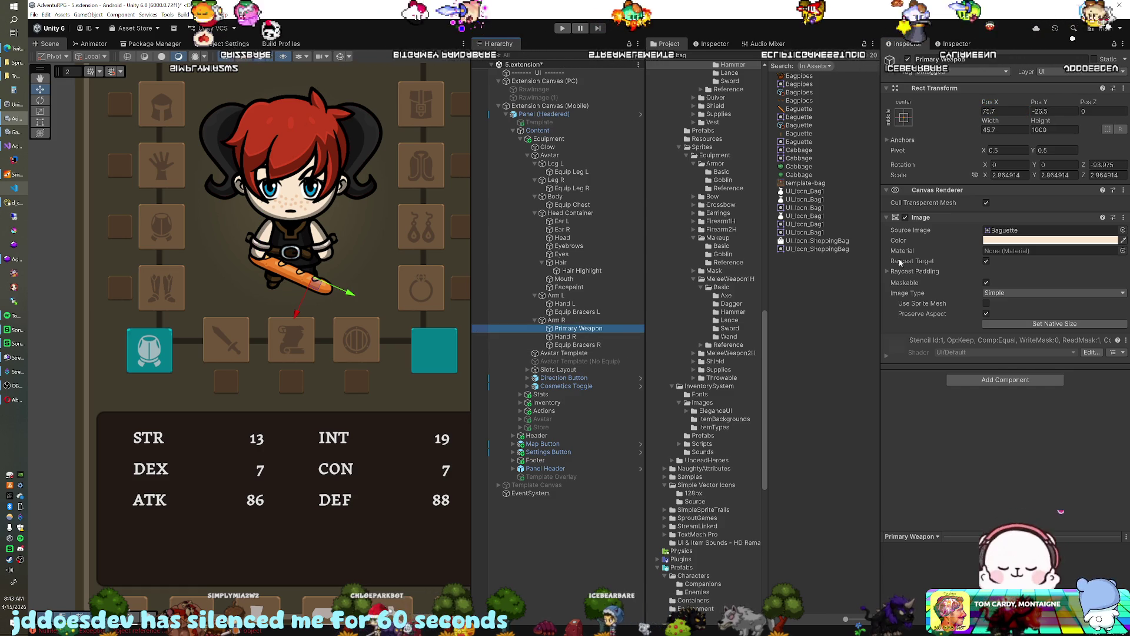
scroll(730, 365, "down", 10)
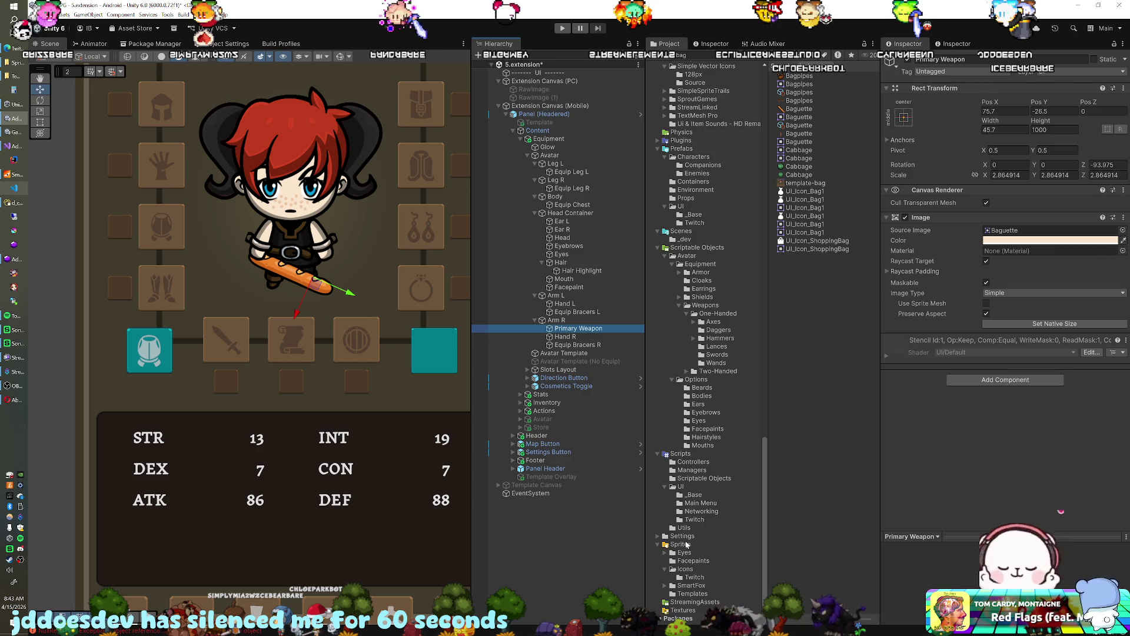
left_click(12, 399)
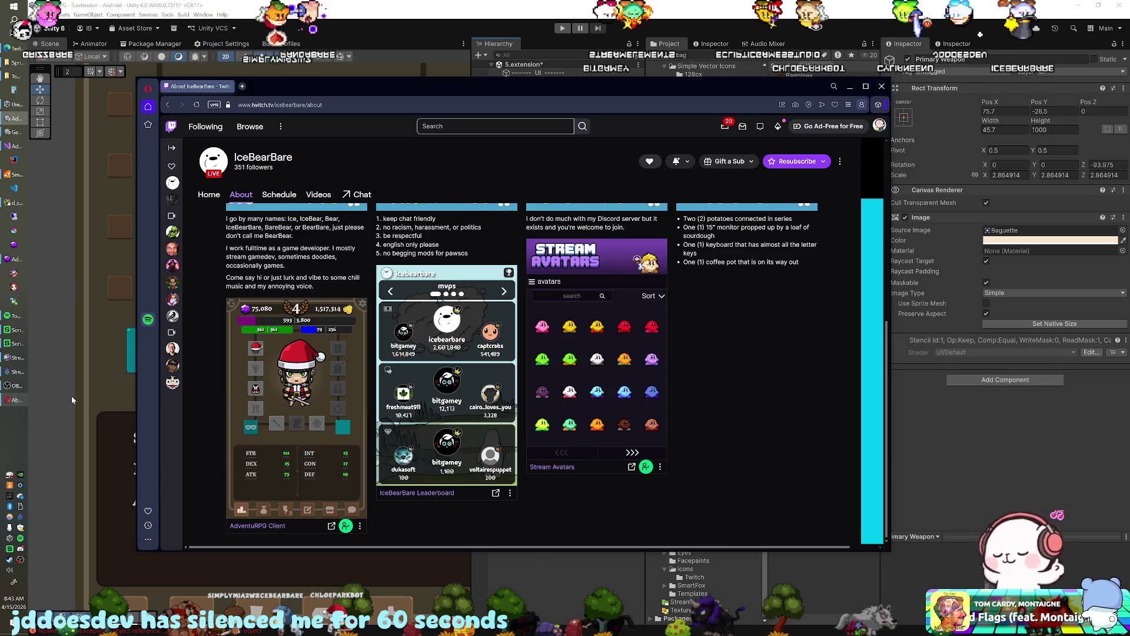
Browse the sword category in the AdventuRPG Client shop, then minimize the browser.
left_click(330, 510)
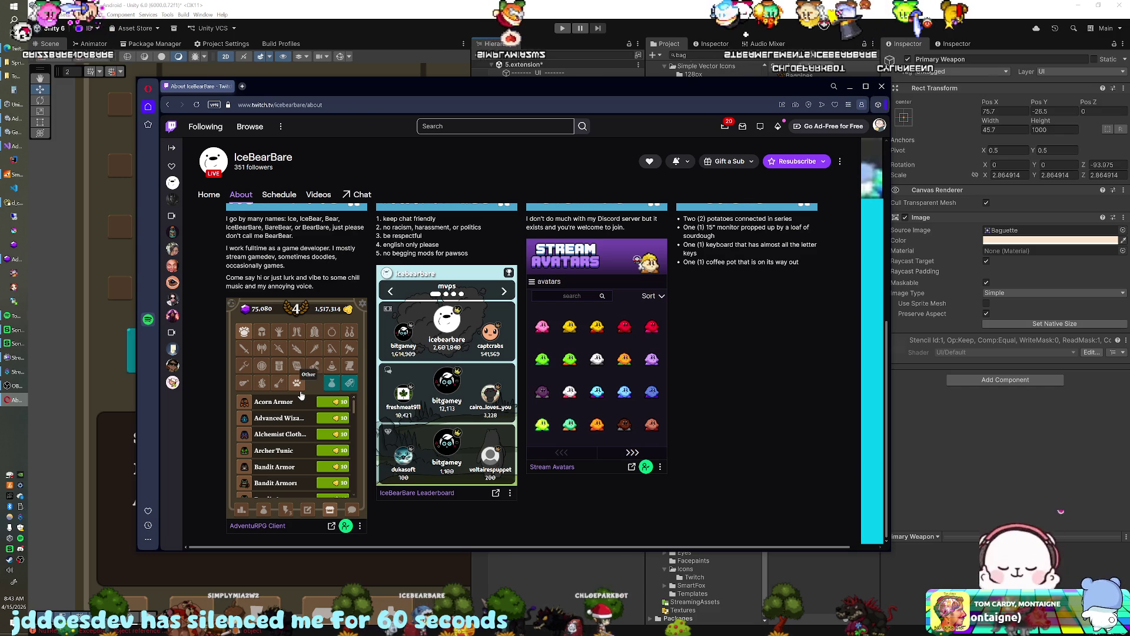
left_click(244, 350)
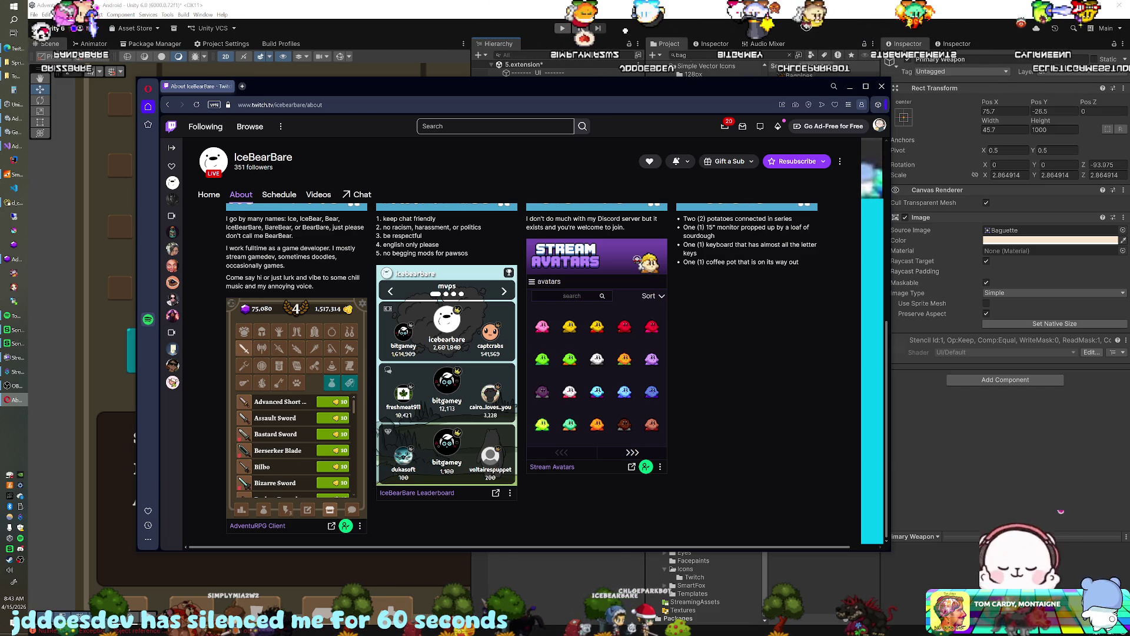
left_click(698, 33)
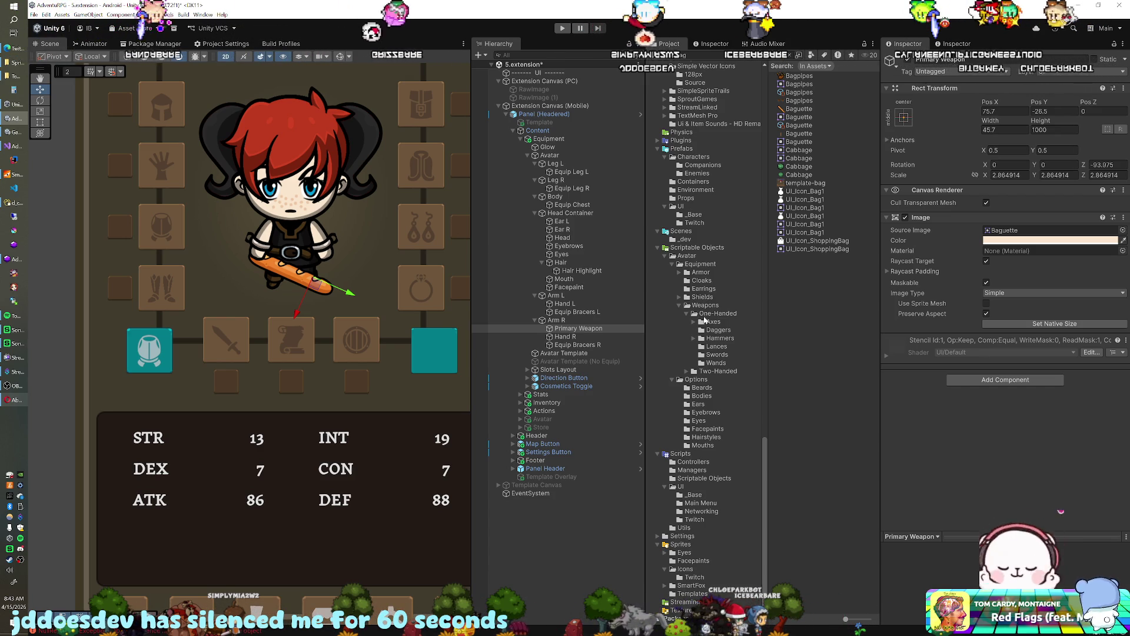
Assign the BerserkerBlade sprite from Two-Handed > Swords to Primary Weapon's Source Image.
left_click(687, 371)
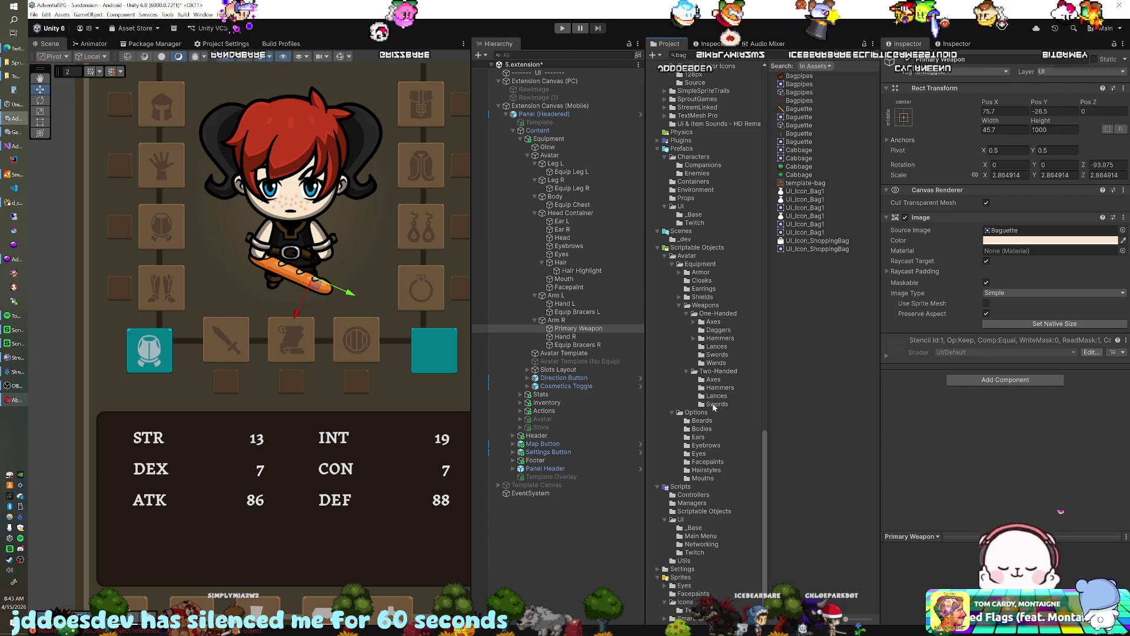
left_click(715, 403)
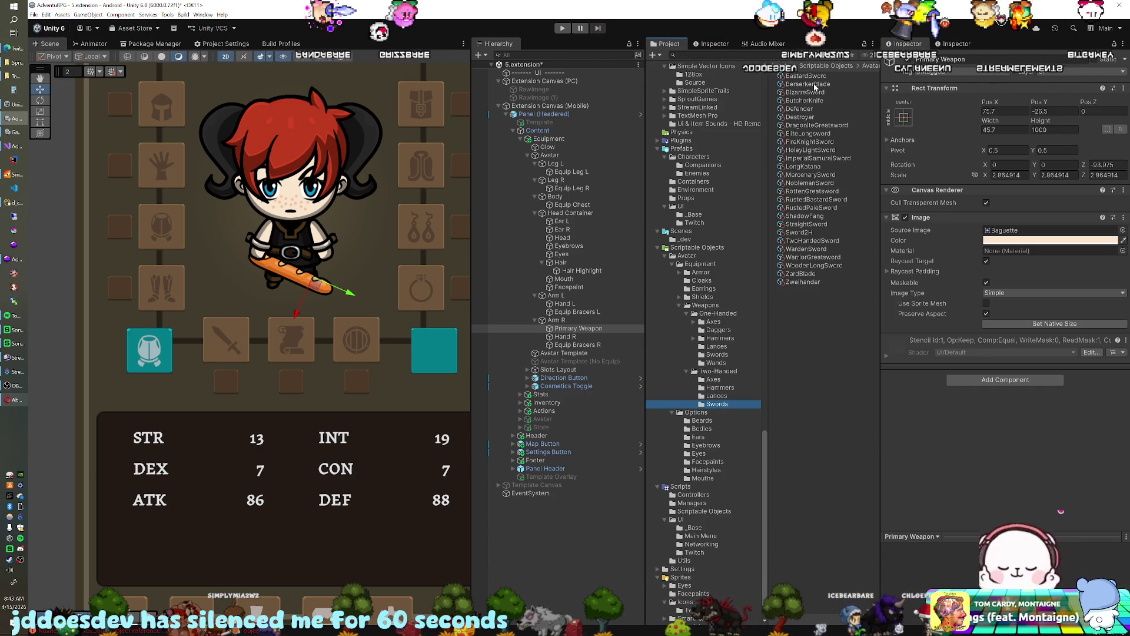
left_click(808, 84)
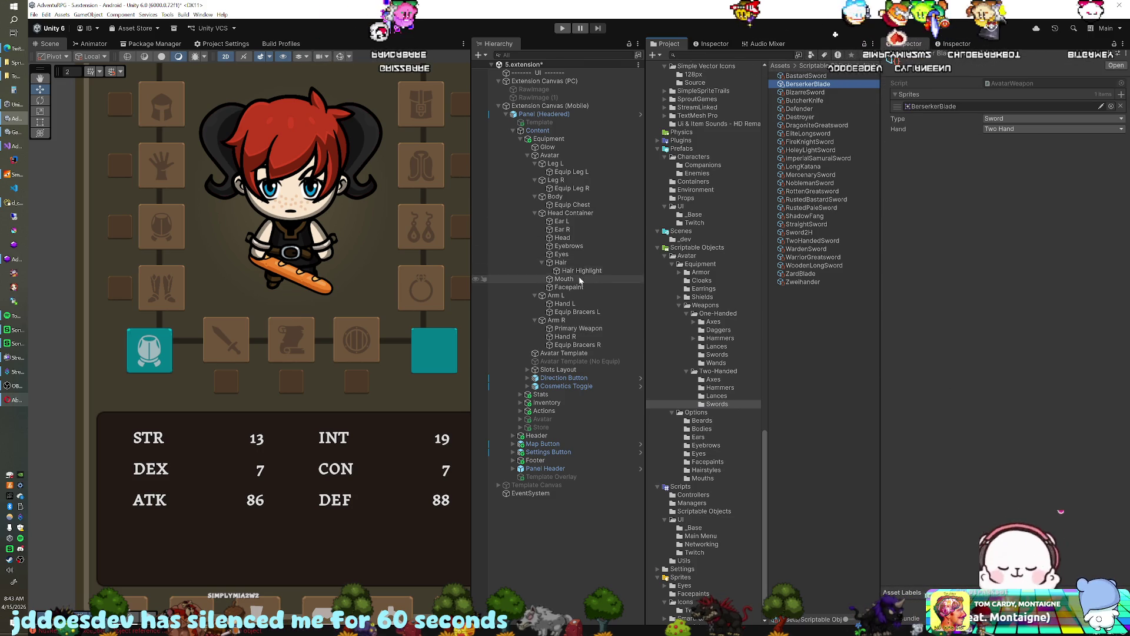
left_click(570, 330)
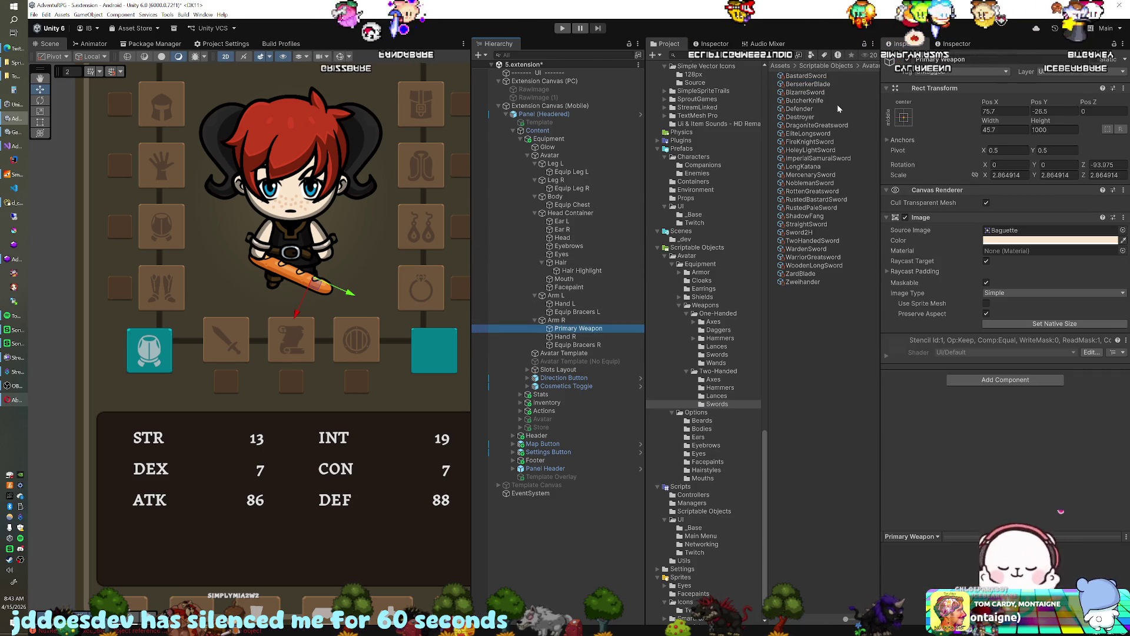
left_click(808, 84)
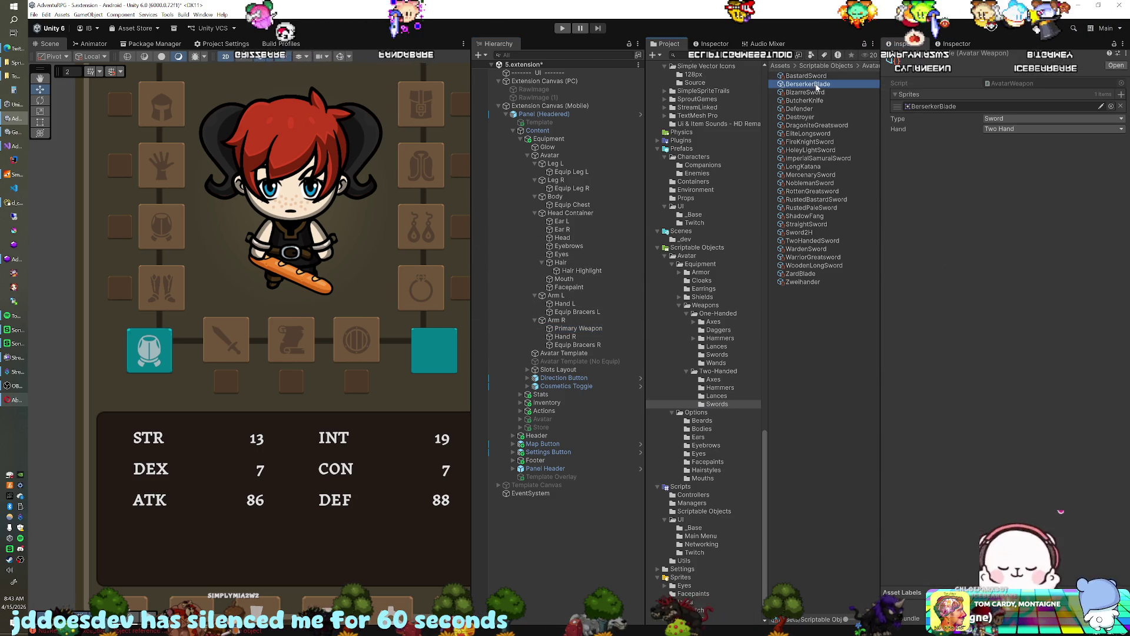
left_click(991, 106)
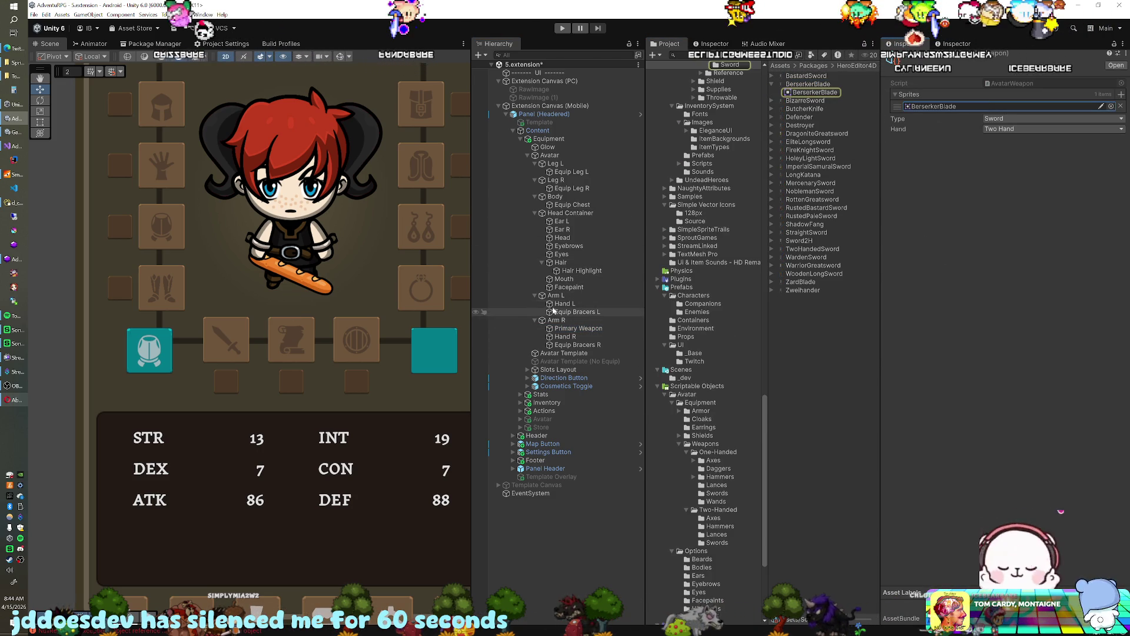
left_click(578, 328)
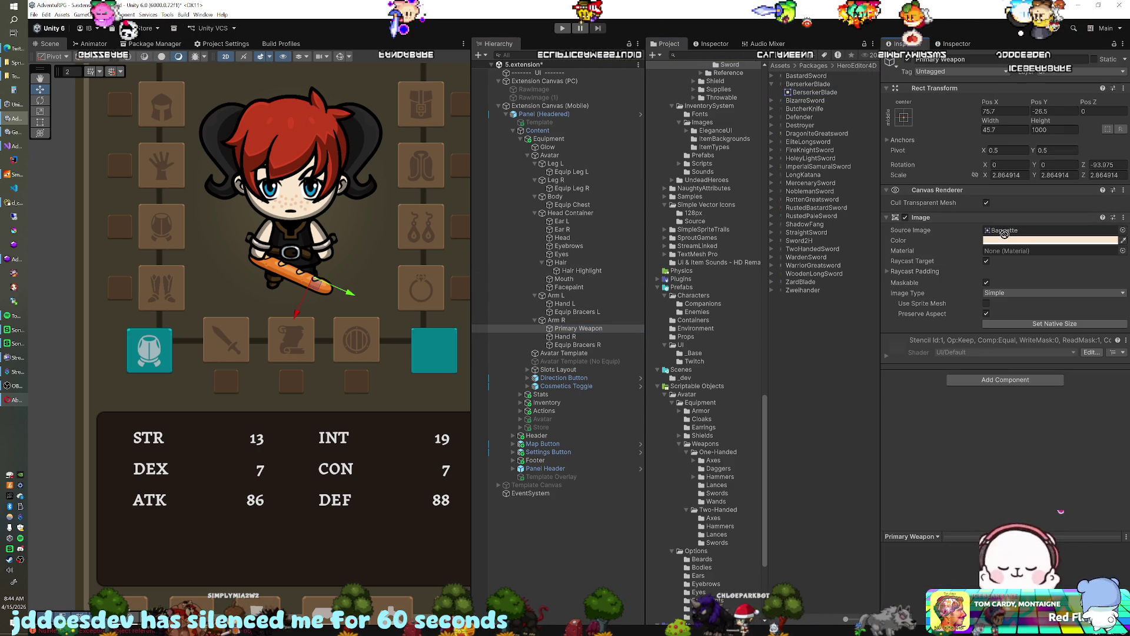
left_click_drag(1017, 230, 1018, 231)
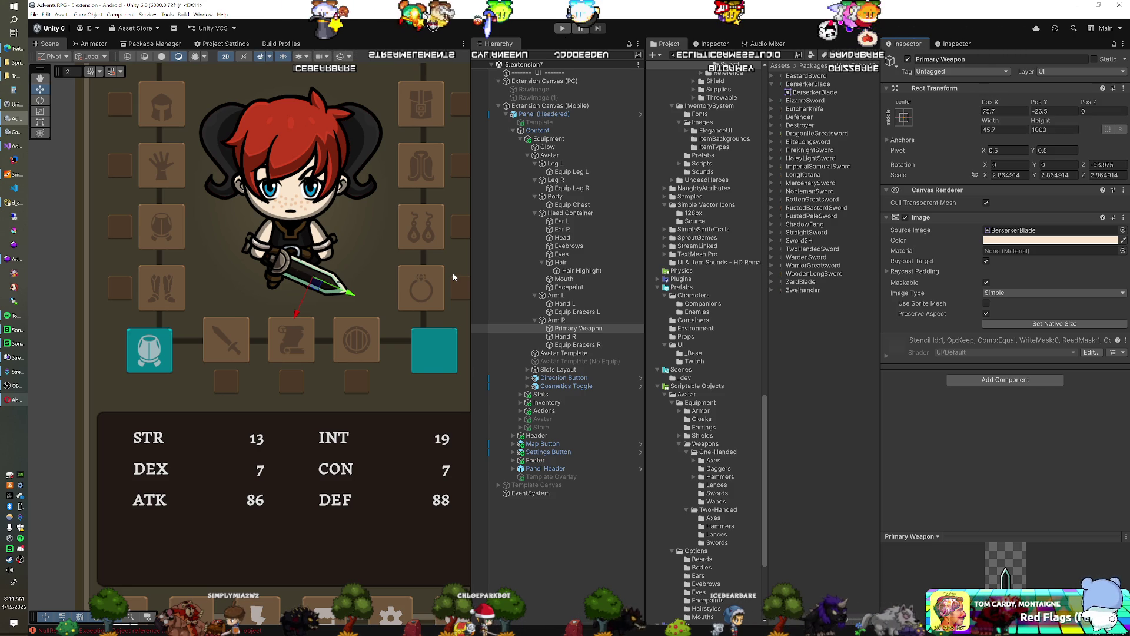
mouse_move(366, 267)
left_mouse_down()
mouse_move(343, 318)
mouse_move(320, 319)
left_mouse_up()
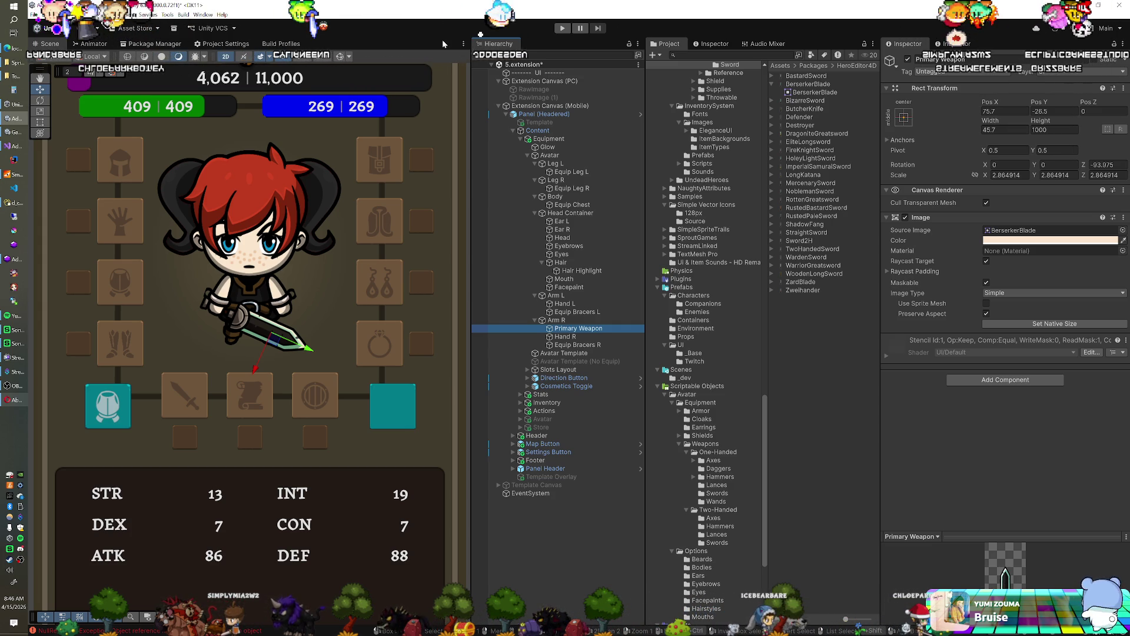
Click an item in the Unity editor's top toolbar.
left_click(480, 28)
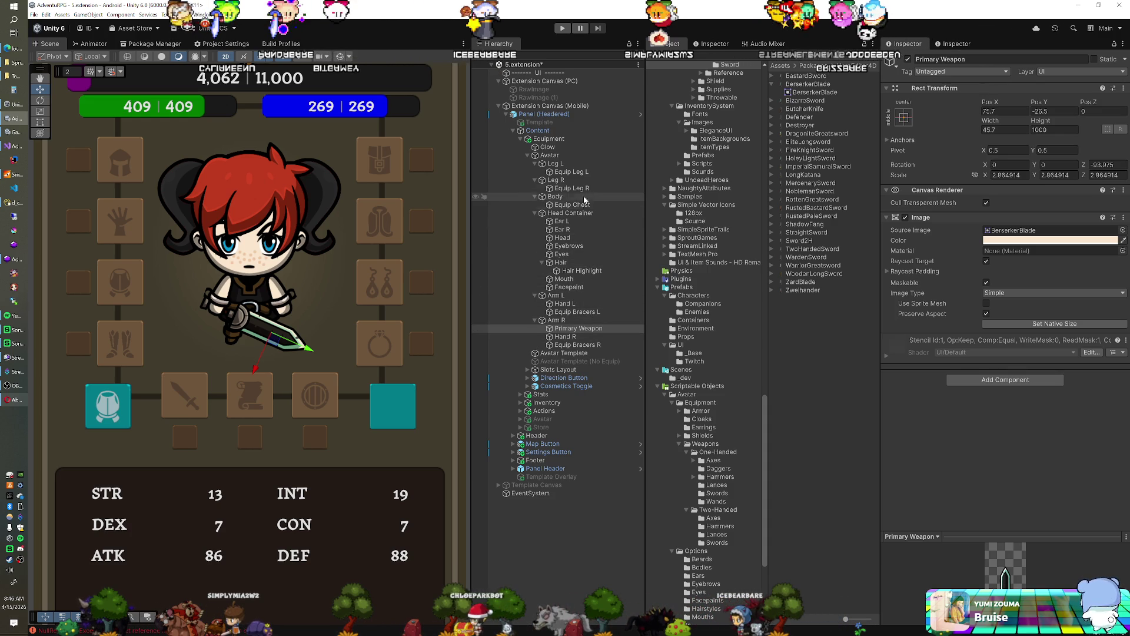
Hide the leg equipment layers, the sword and the chest armour on the avatar.
left_click(583, 172)
left_click(578, 188, "ctrl")
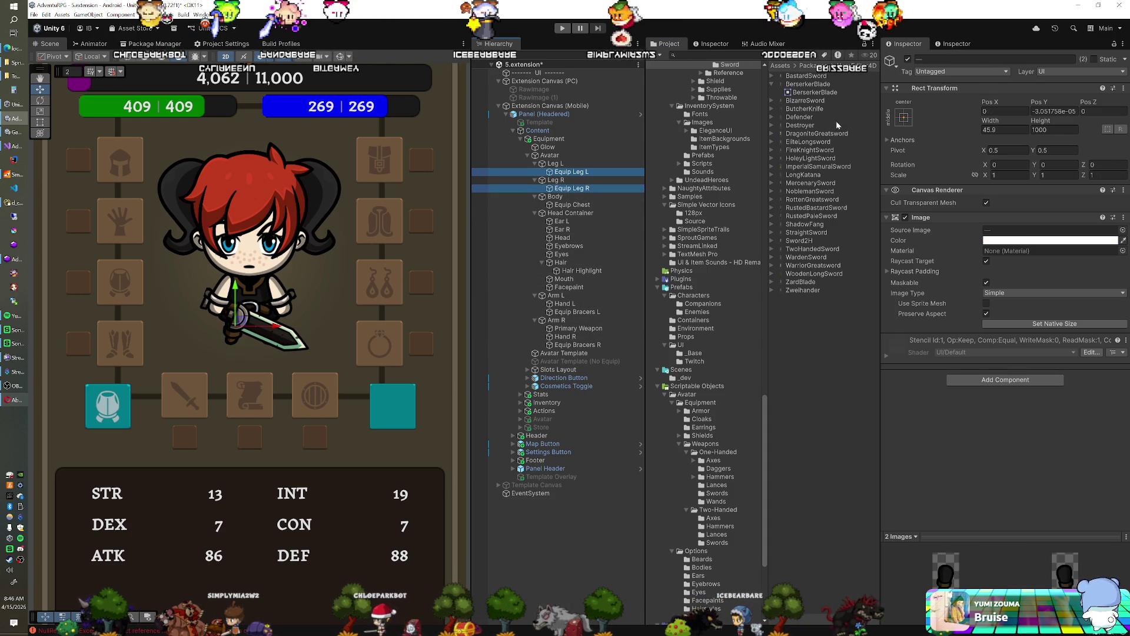
left_click(908, 59)
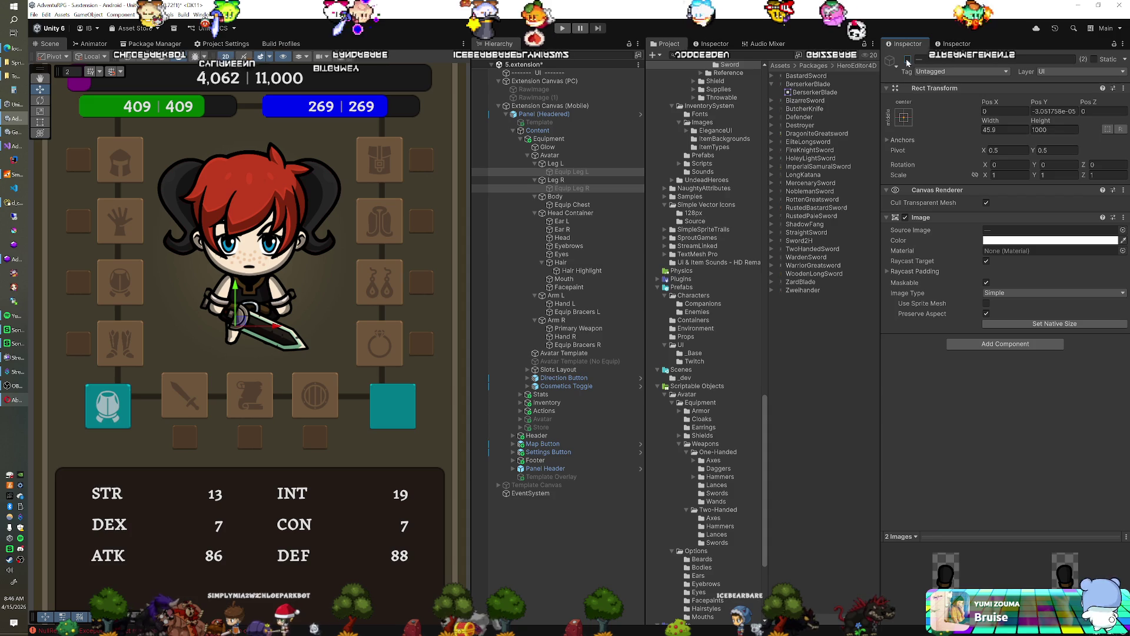
left_click(579, 328)
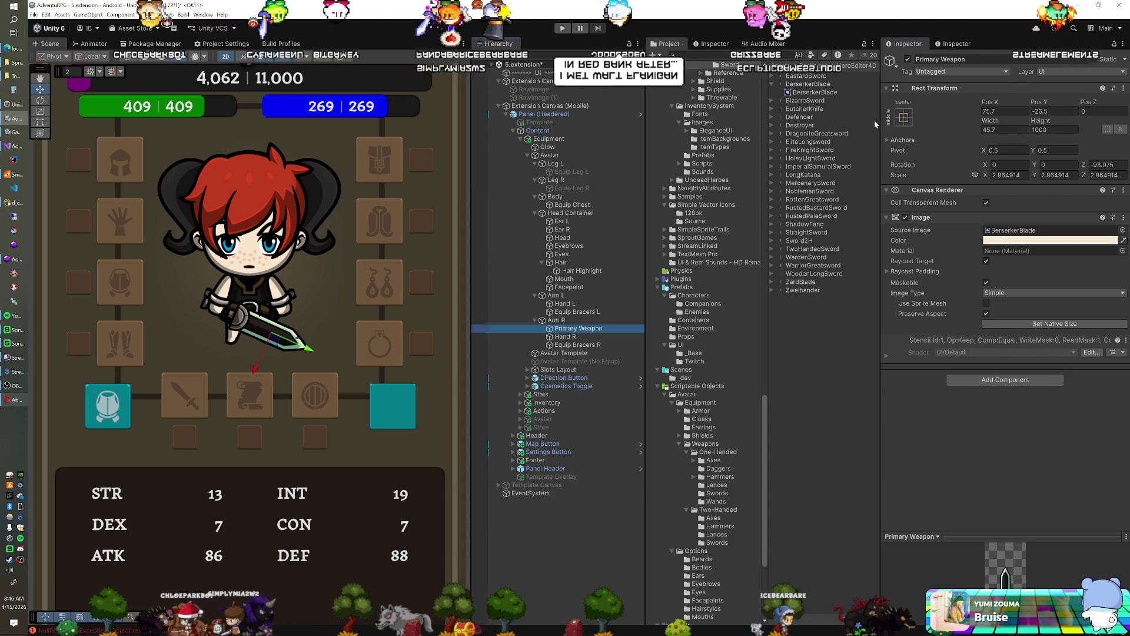
left_click(907, 59)
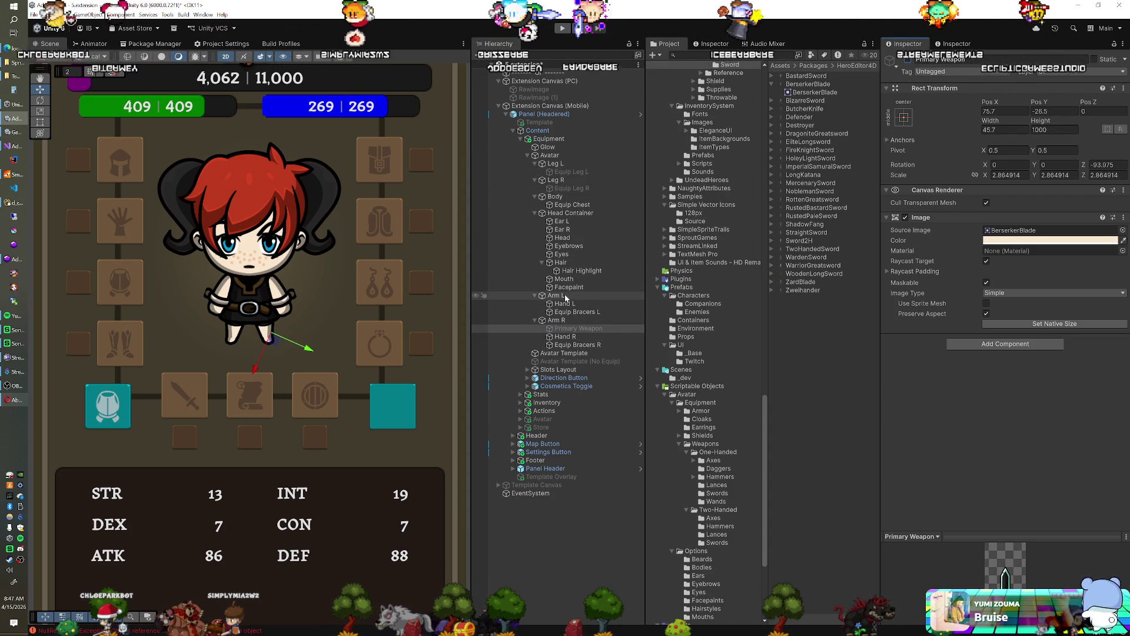
left_click(574, 205)
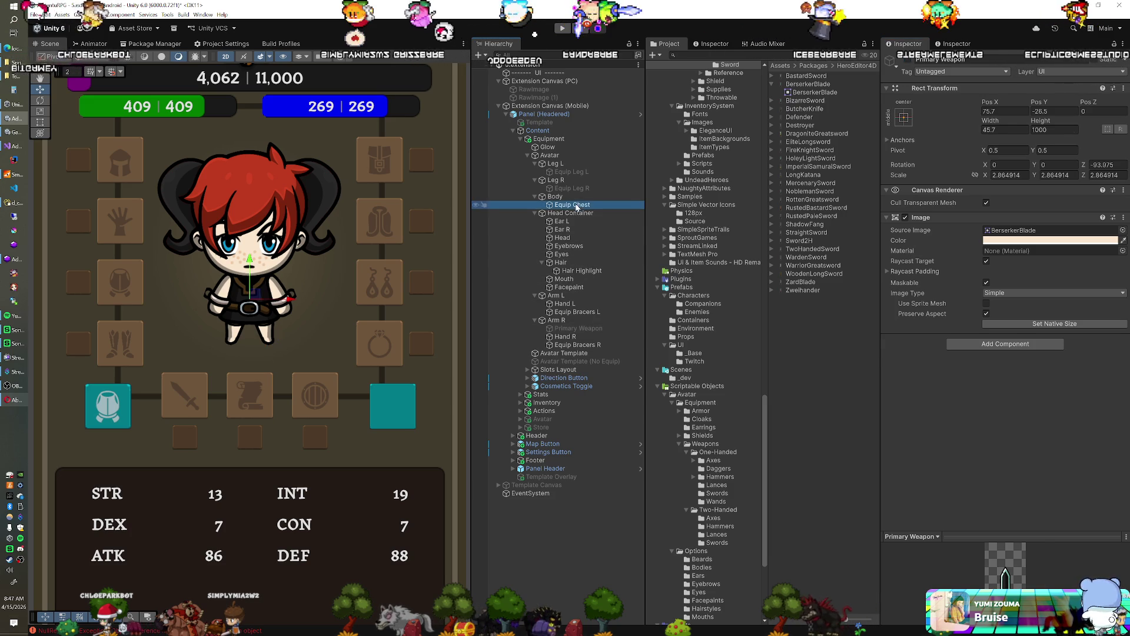
key("alt+shift+a")
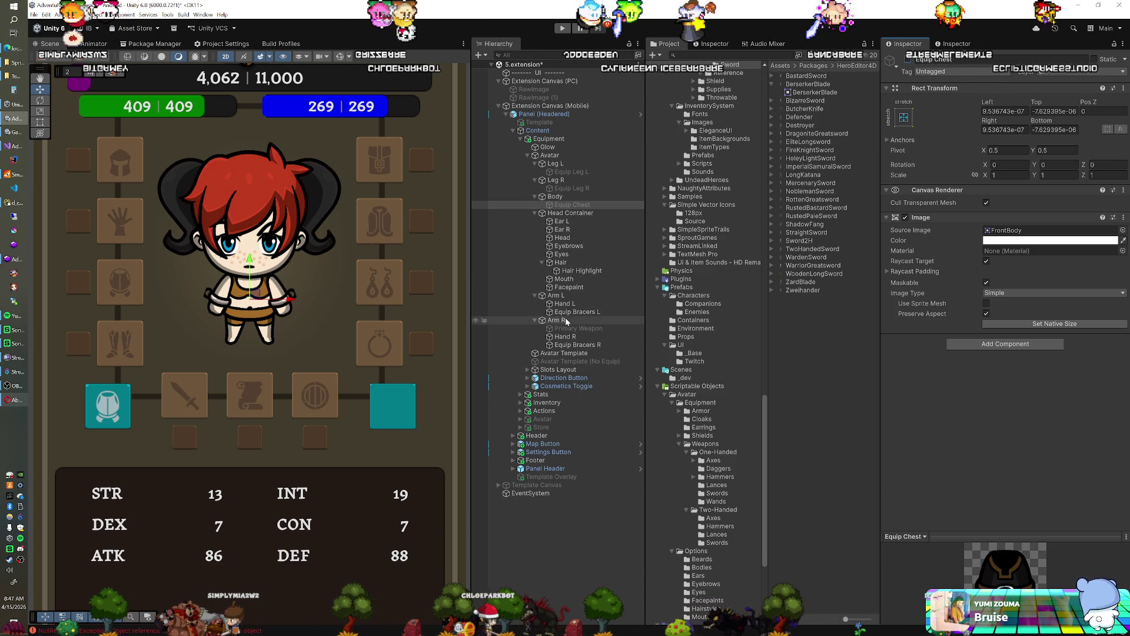
Try a brown tint on Leg R, cancel back to pale peach, then show the Sprites folder.
left_click(559, 180)
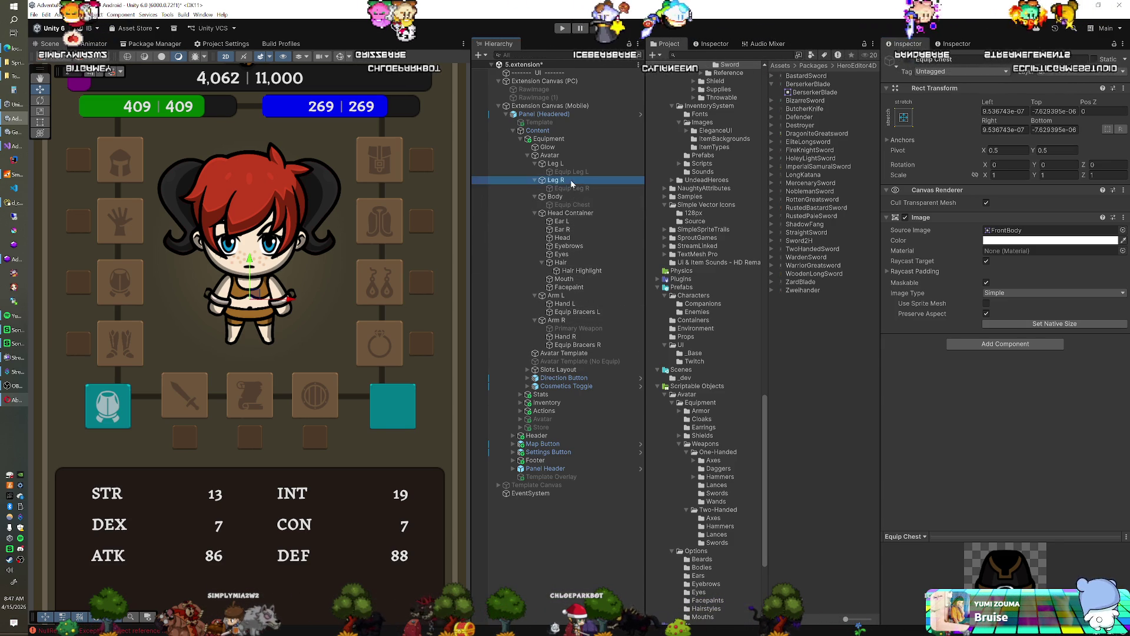
left_click(1000, 240)
left_click_drag(1037, 309, 1077, 311)
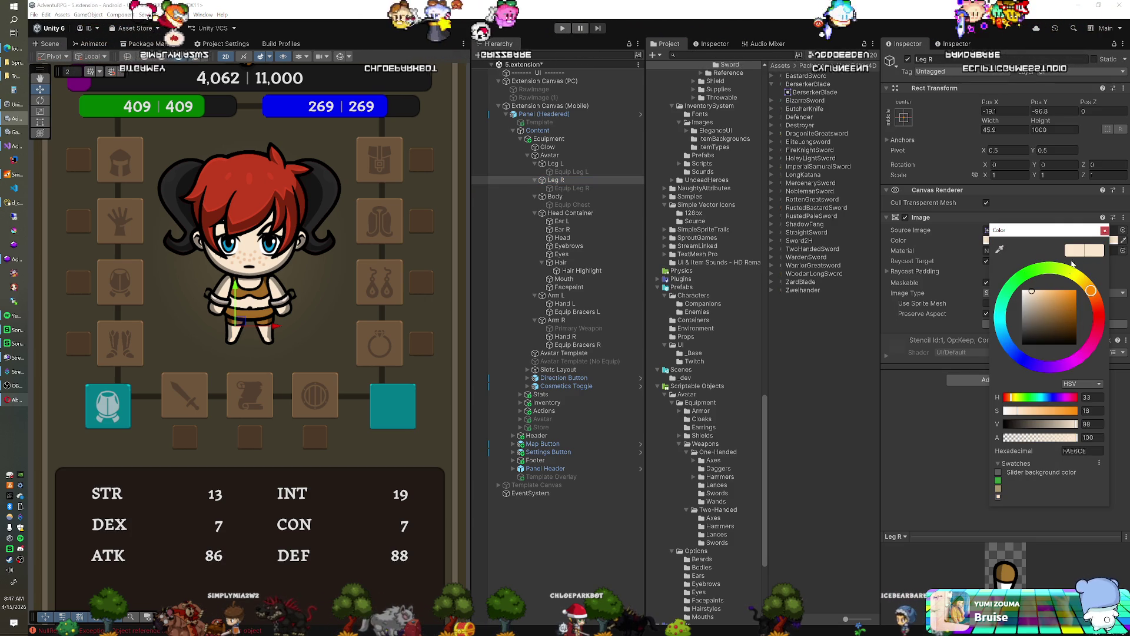
key("Escape")
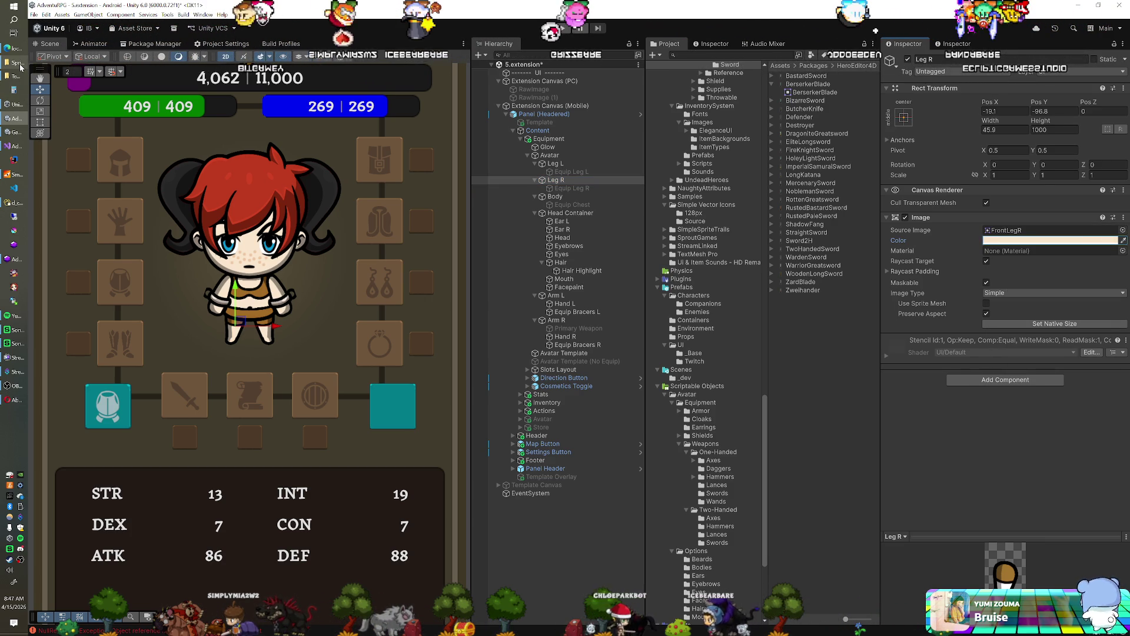
left_click(16, 66)
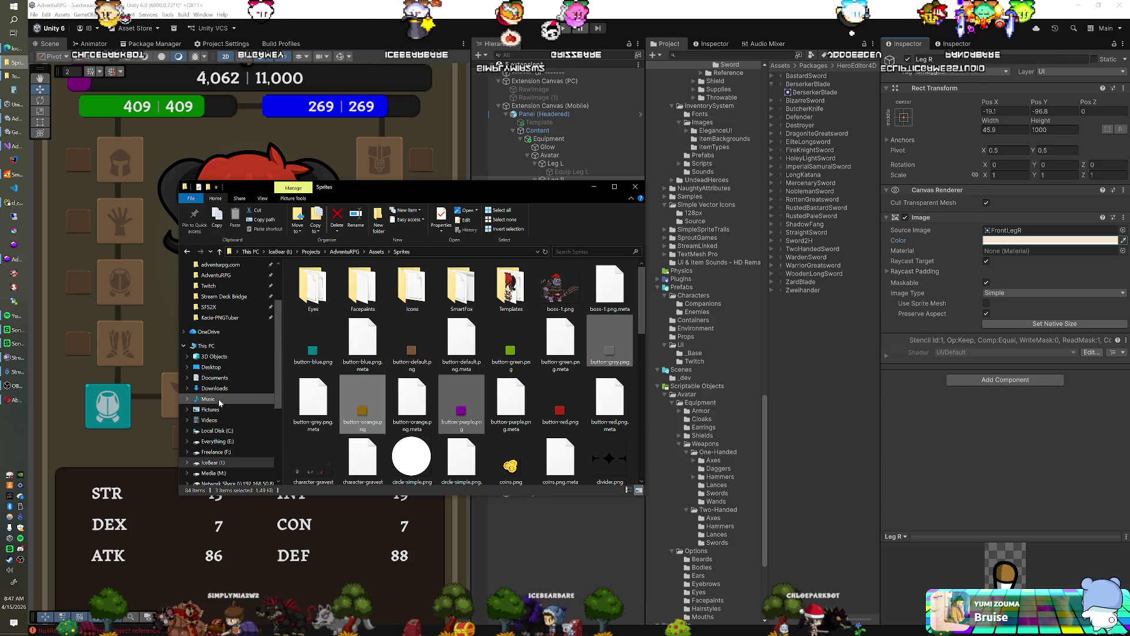
Browse to adventurpg.com > httpdocs > assets > sprites > character > body > Front in File Explorer.
scroll(236, 345, "up", 2)
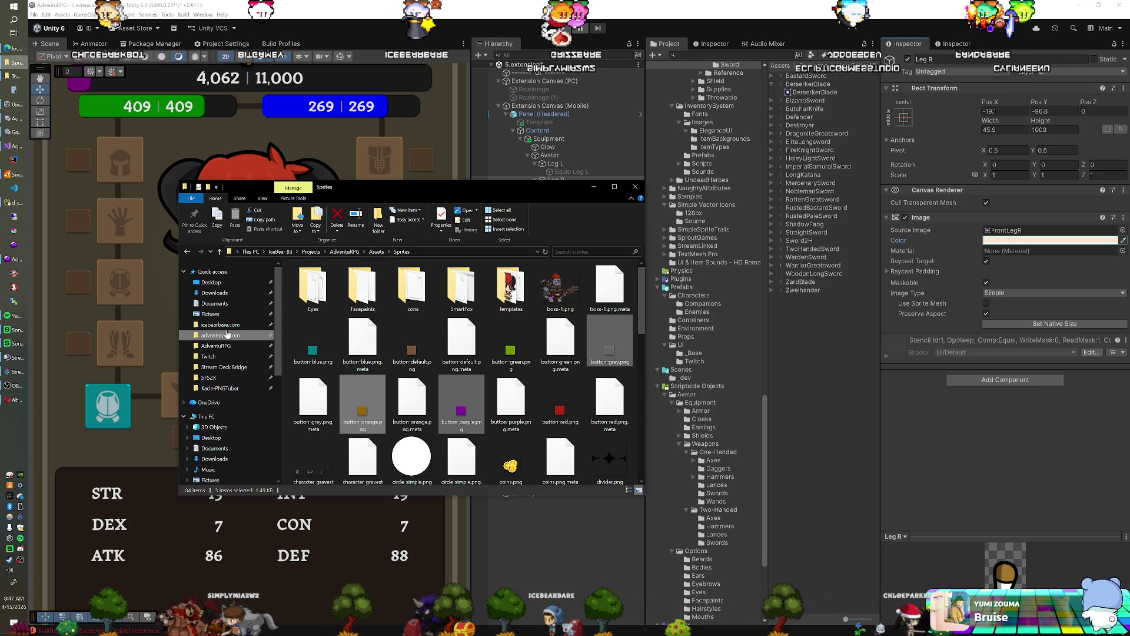
left_click(220, 335)
double_click(362, 289)
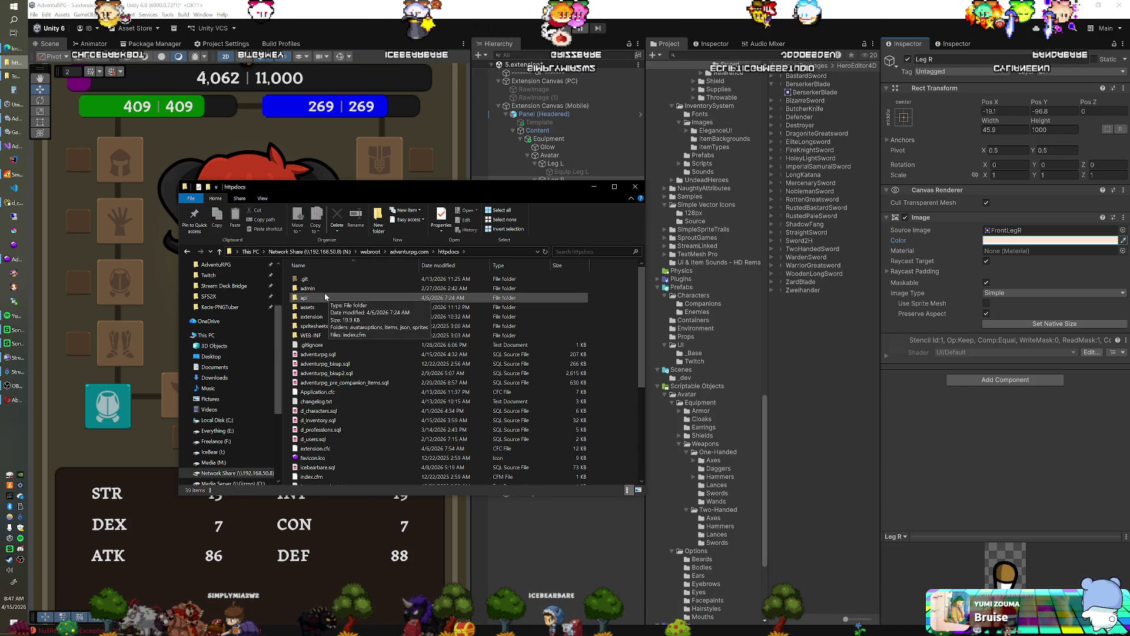
double_click(308, 308)
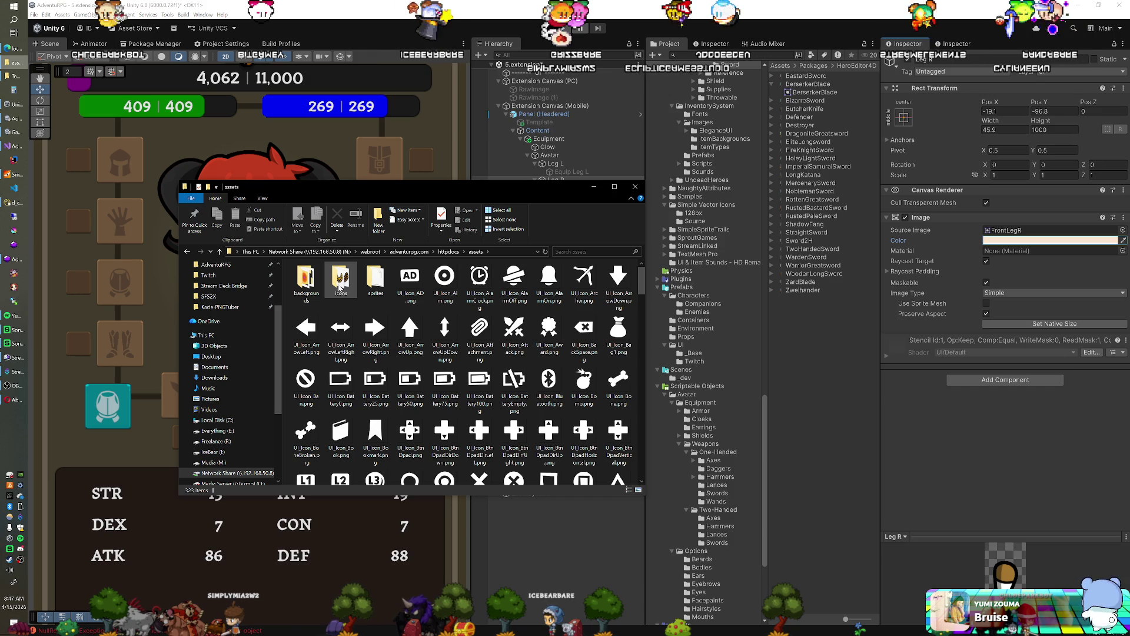
double_click(375, 283)
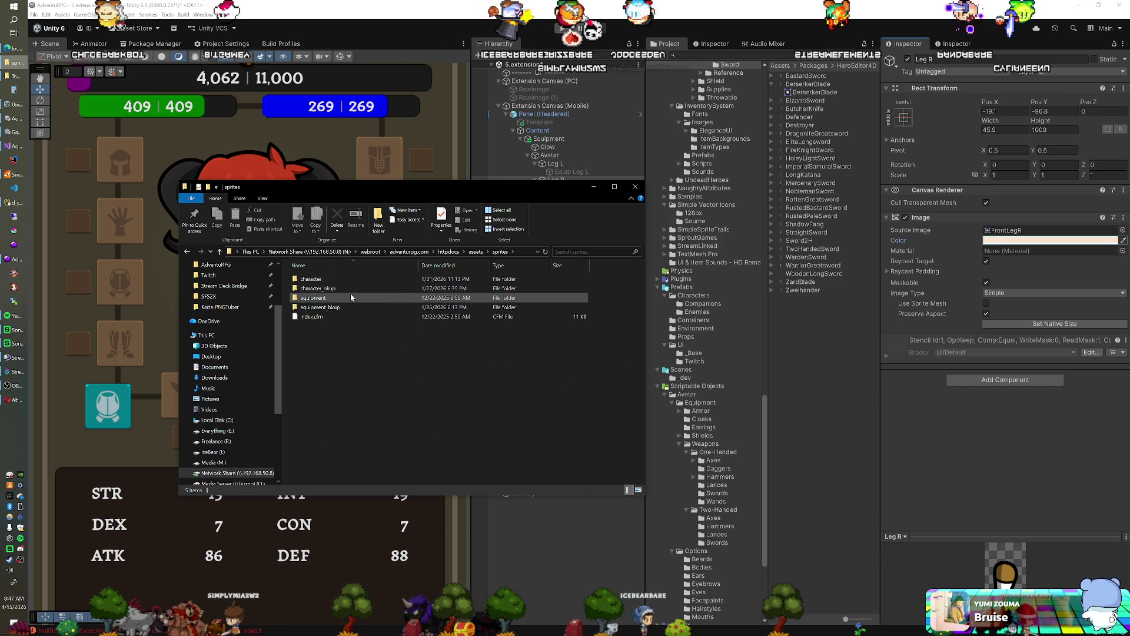
double_click(340, 279)
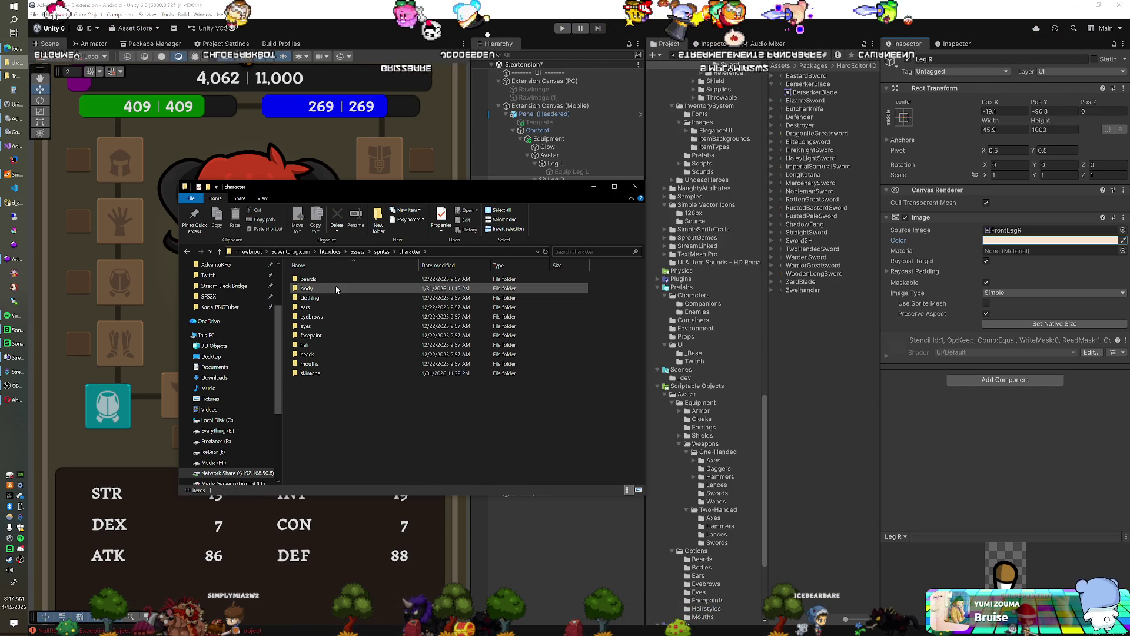
double_click(335, 287)
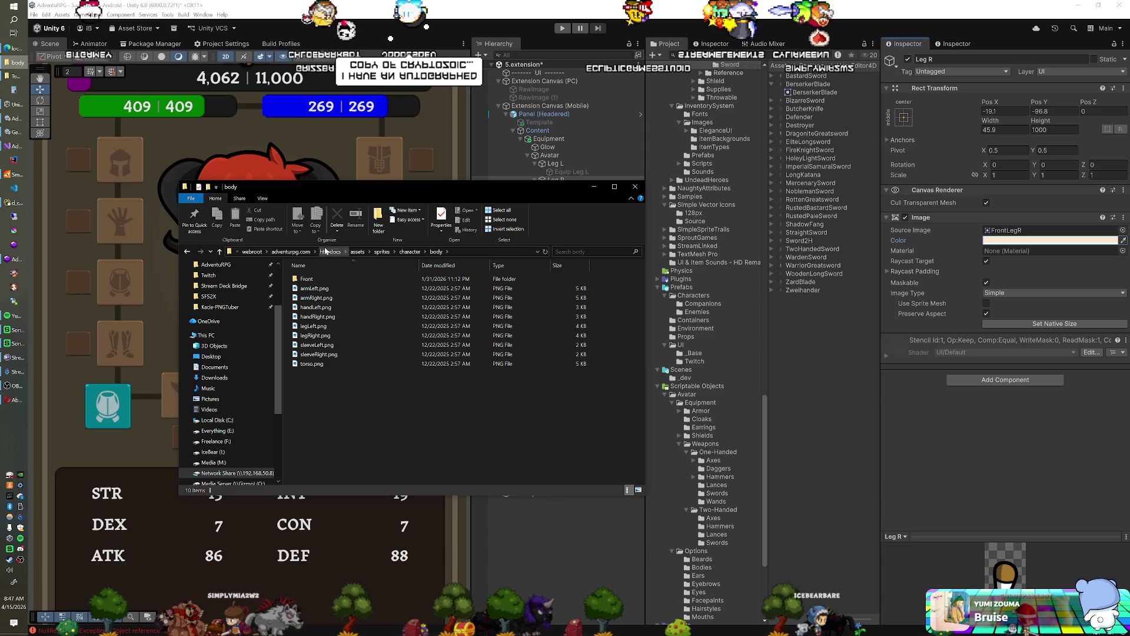
double_click(311, 280)
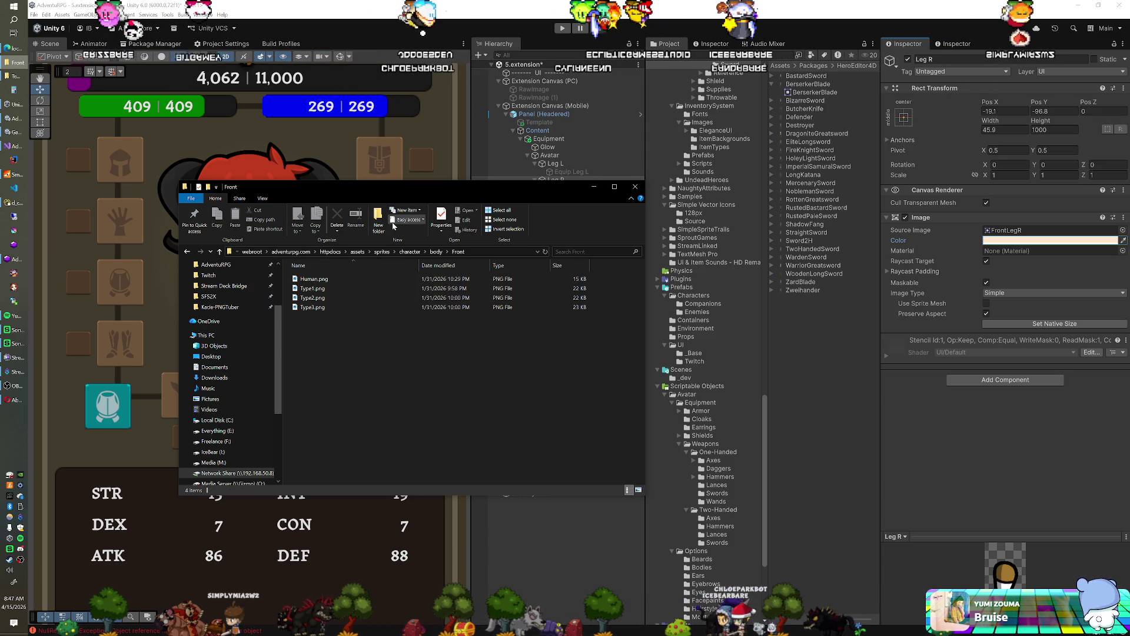
Show the Front and body sprite folders as Extra large icons and look through the thumbnails.
left_click(259, 198)
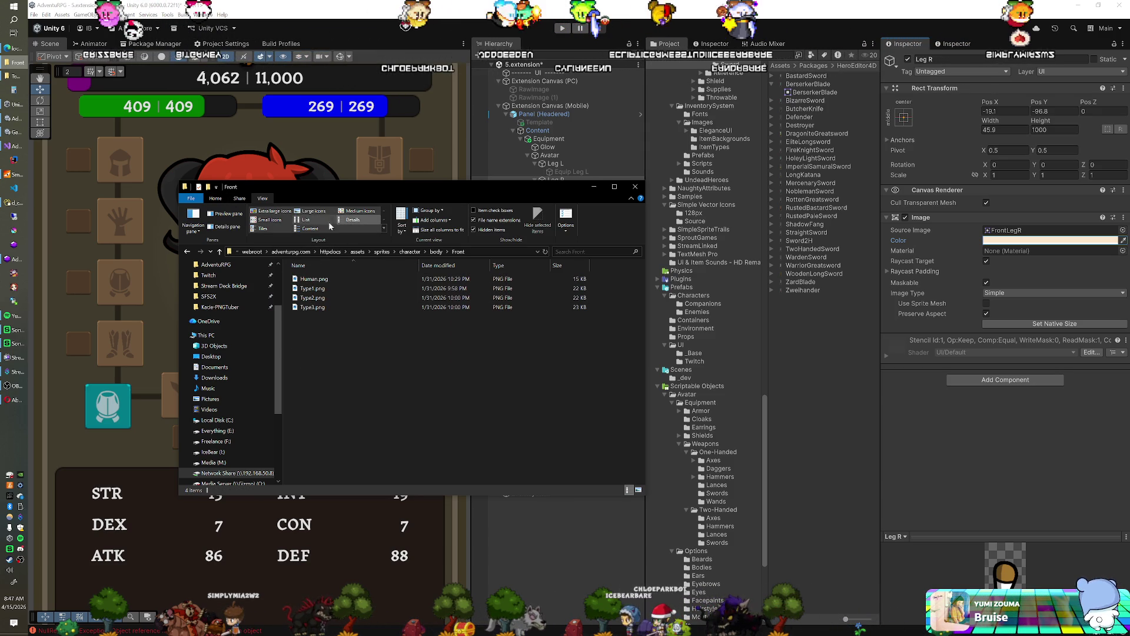
left_click(275, 211)
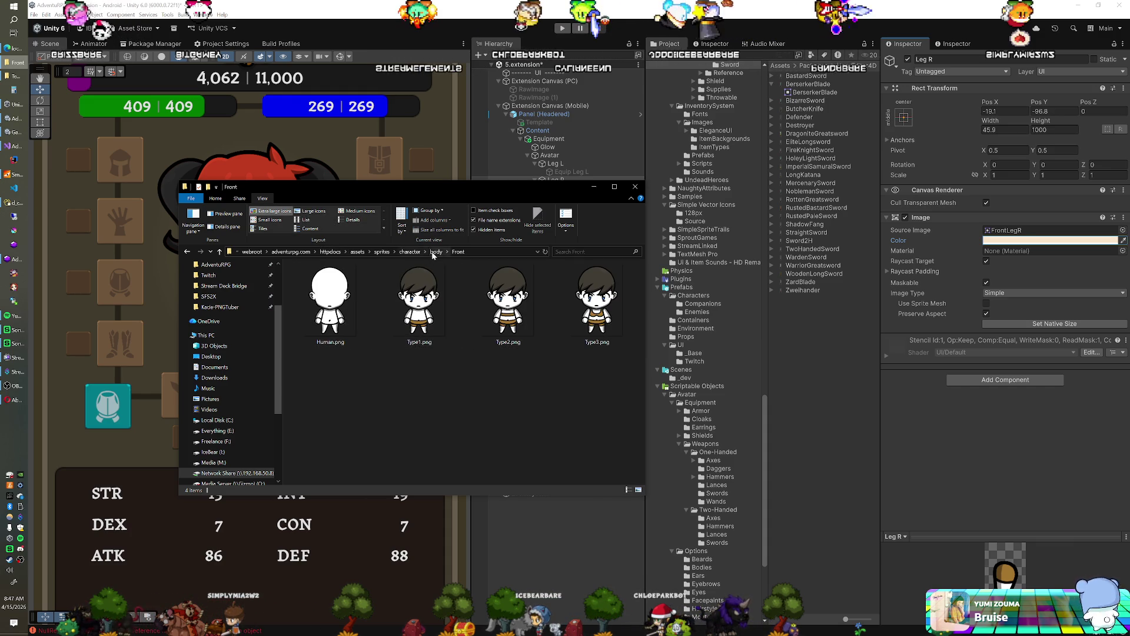
key("BackSpace")
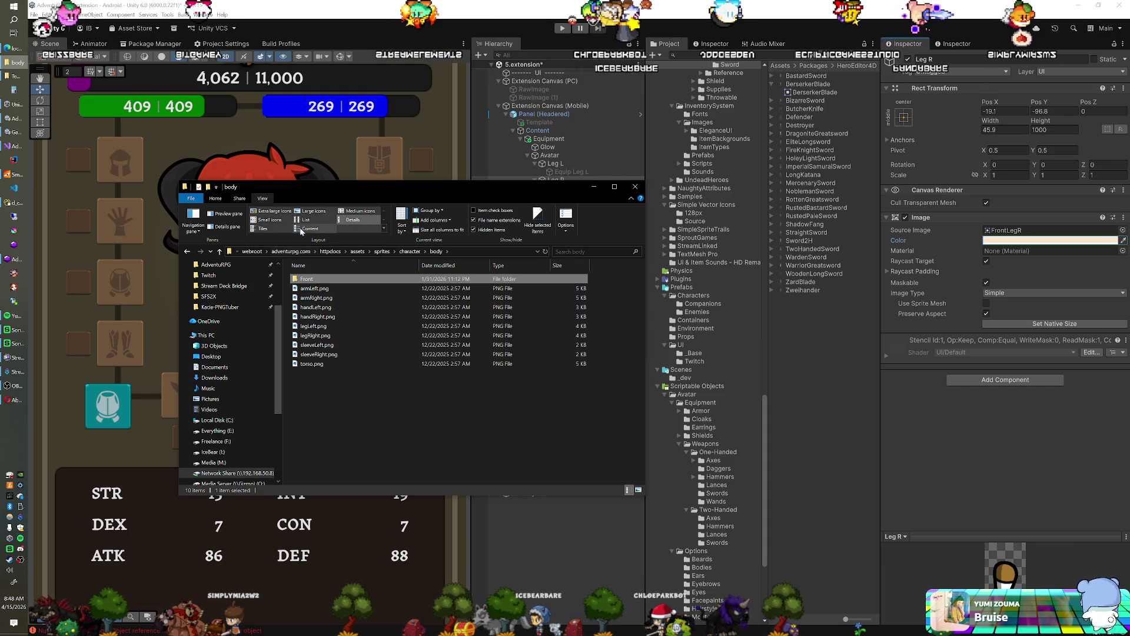
left_click(288, 213)
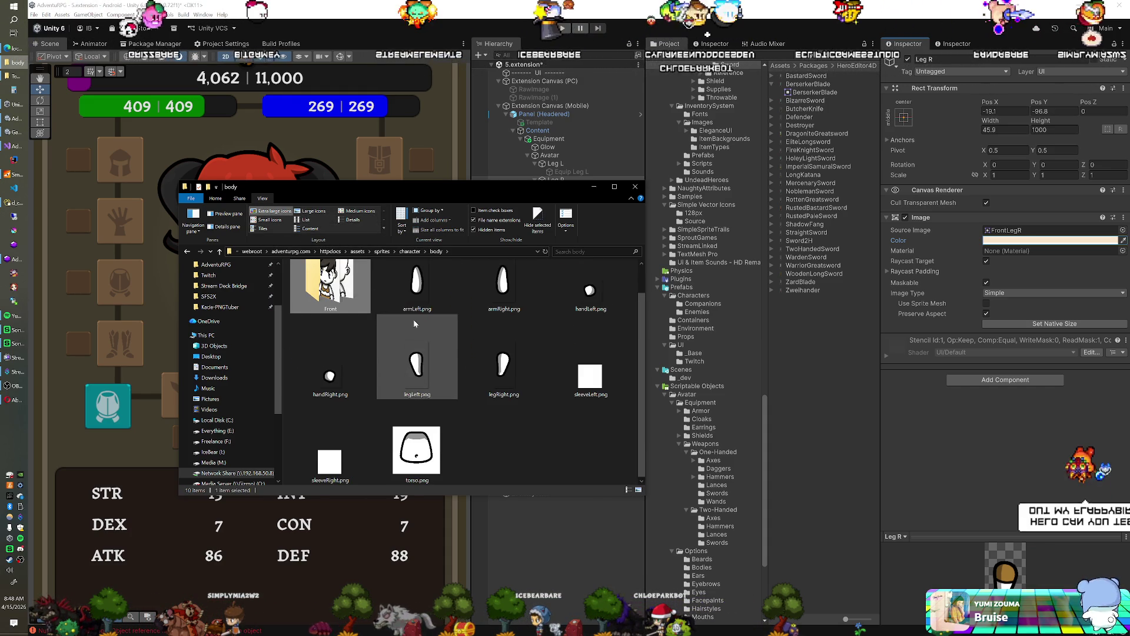
scroll(453, 394, "up", 1)
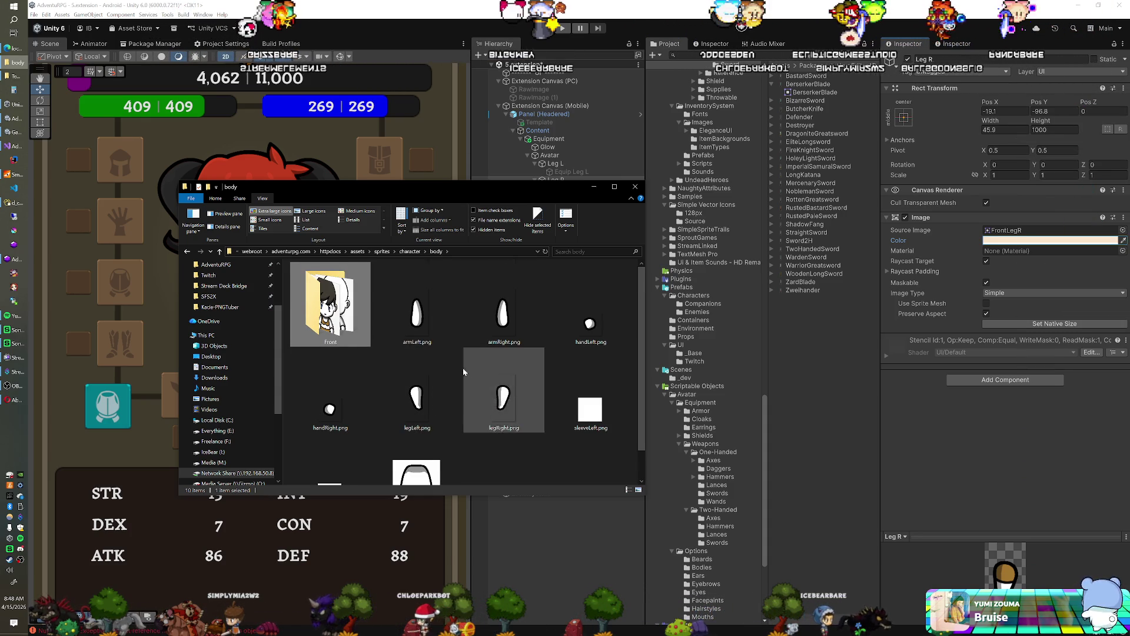
scroll(428, 357, "down", 1)
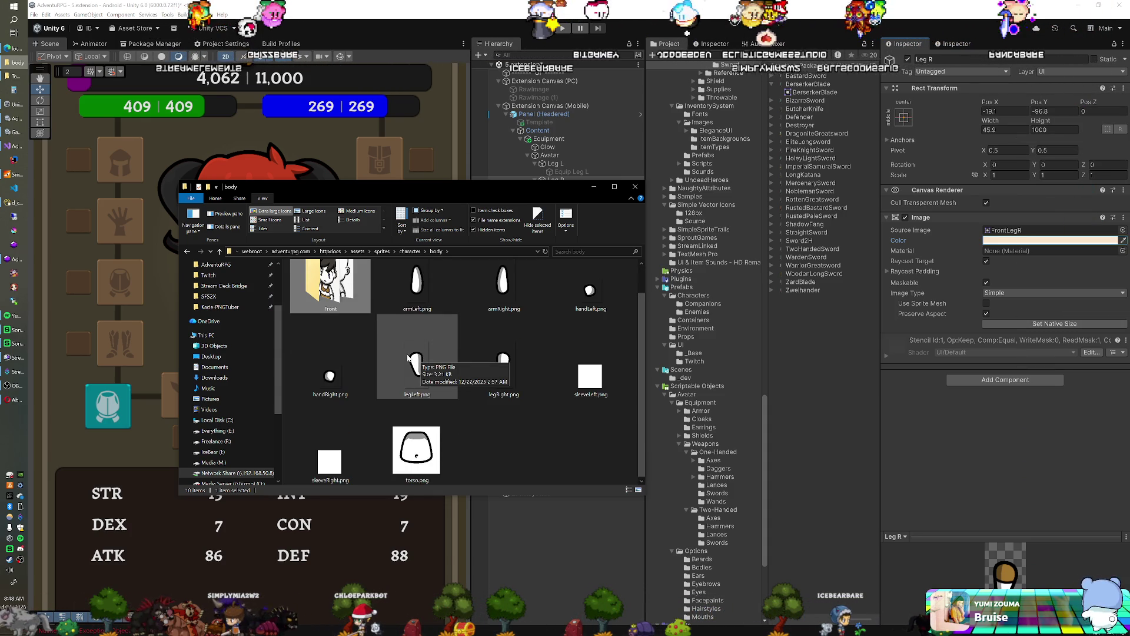
scroll(407, 358, "up", 1)
scroll(417, 356, "down", 1)
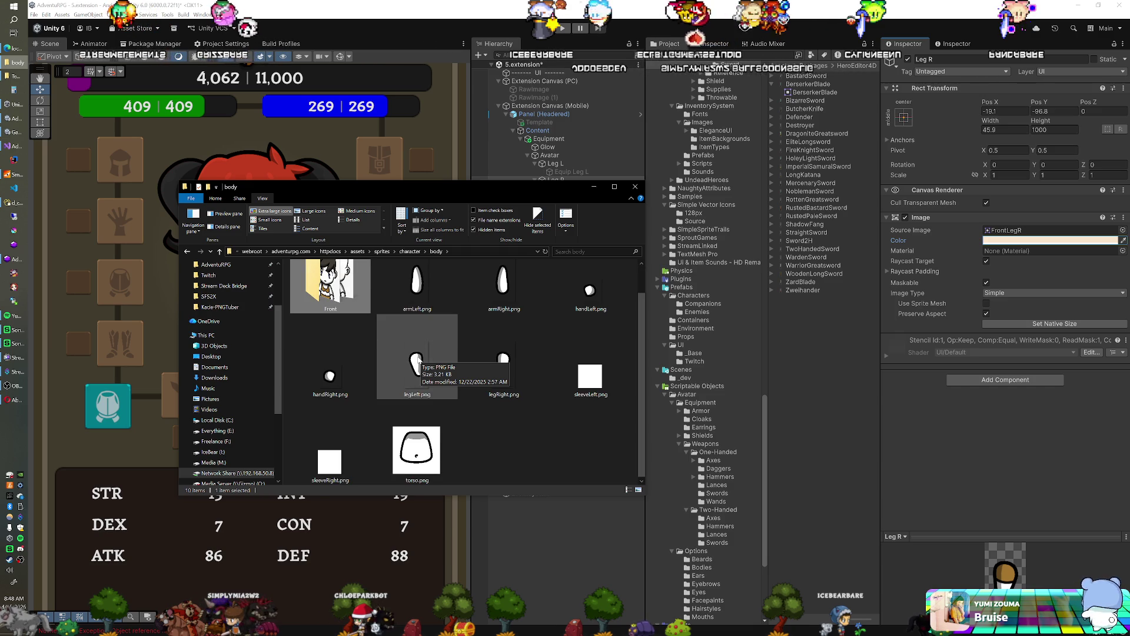
scroll(394, 348, "up", 1)
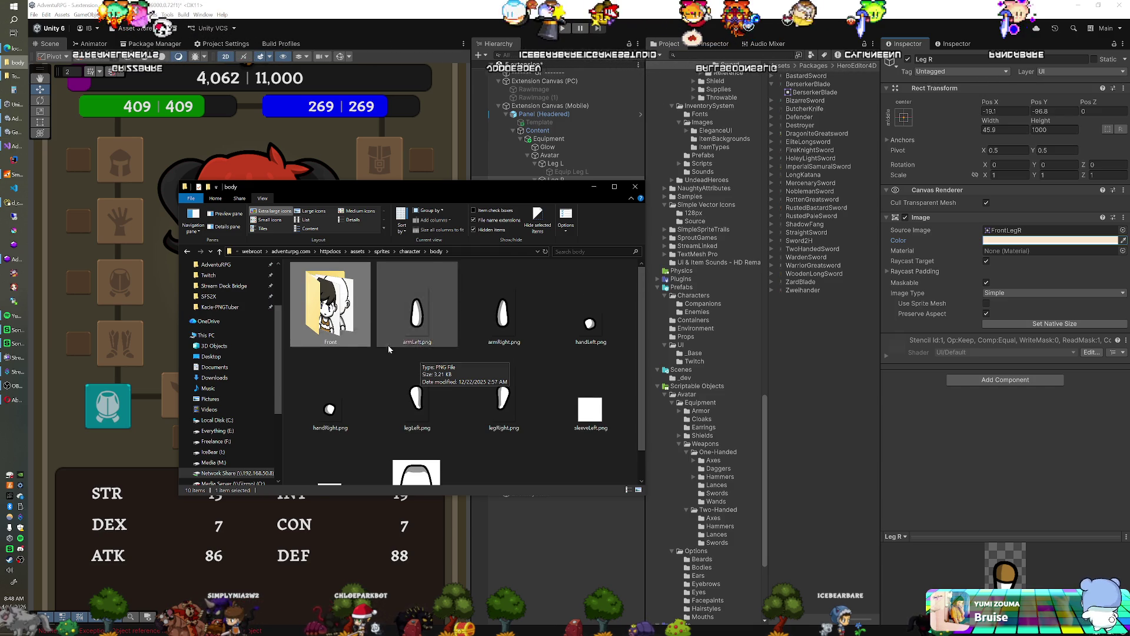
Recheck the Front folder, then leave Explorer and open the 2.login scene in Unity.
double_click(346, 327)
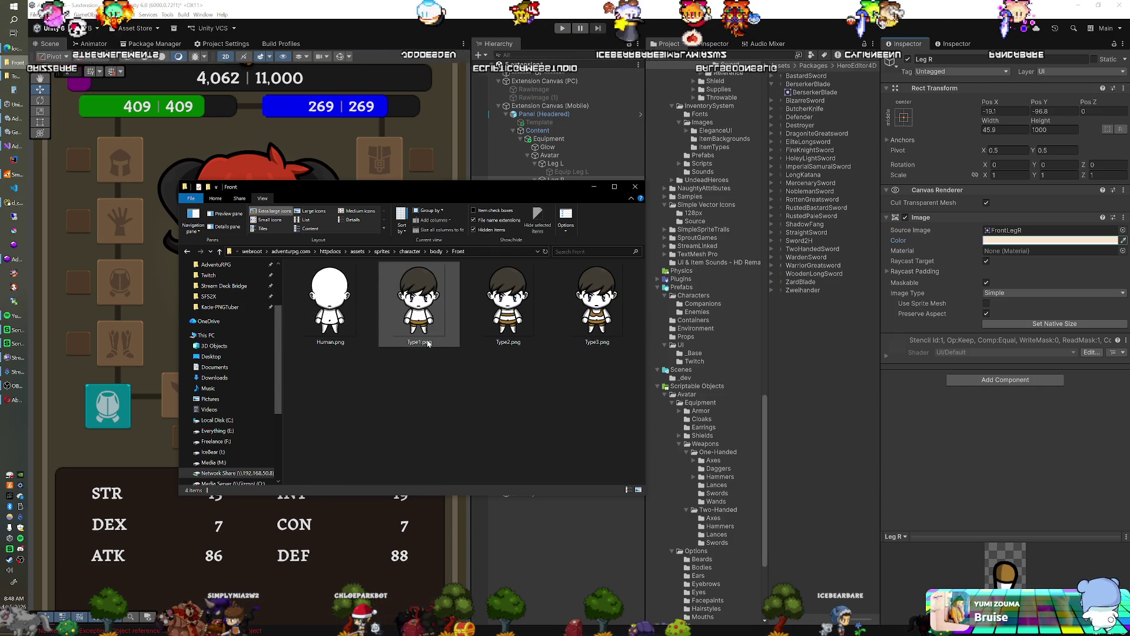
key("alt+Left")
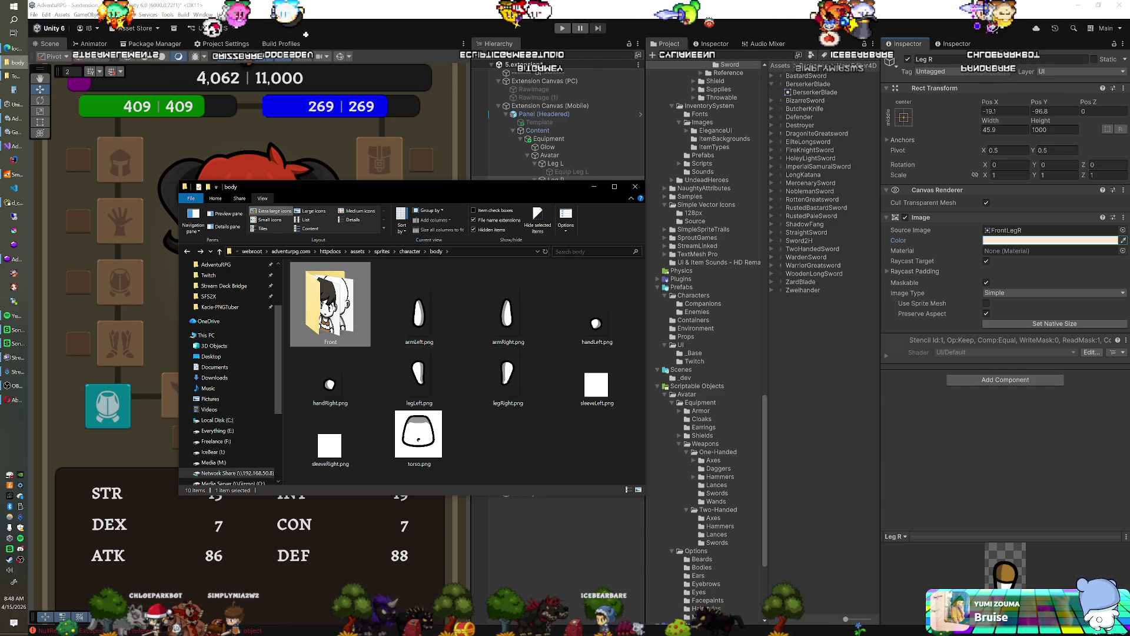
key("alt+Tab")
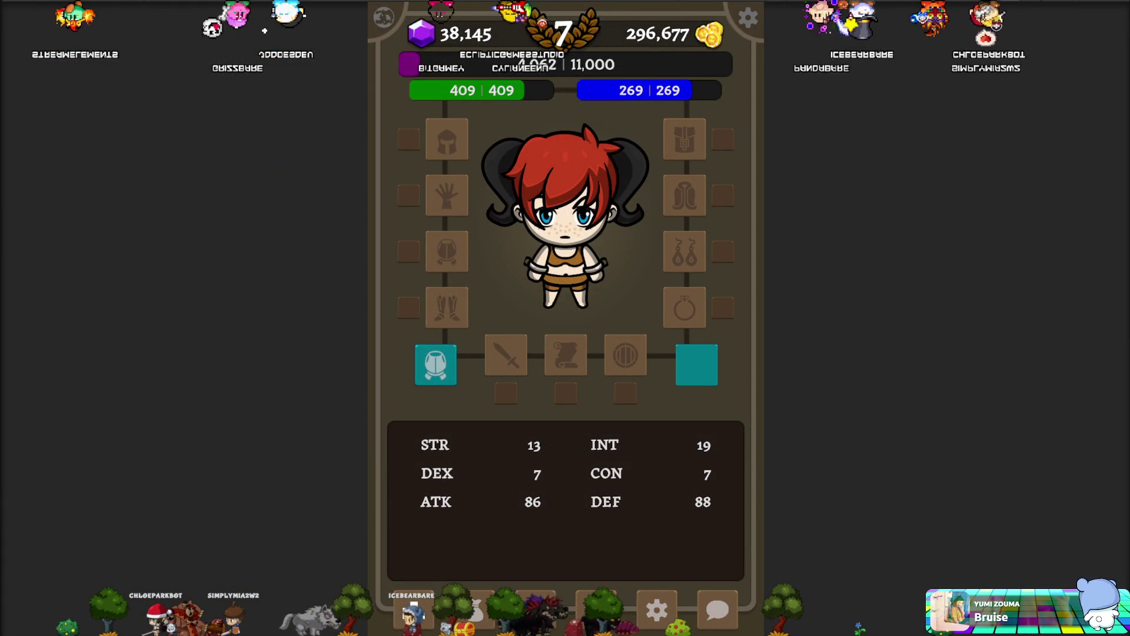
double_click(808, 84)
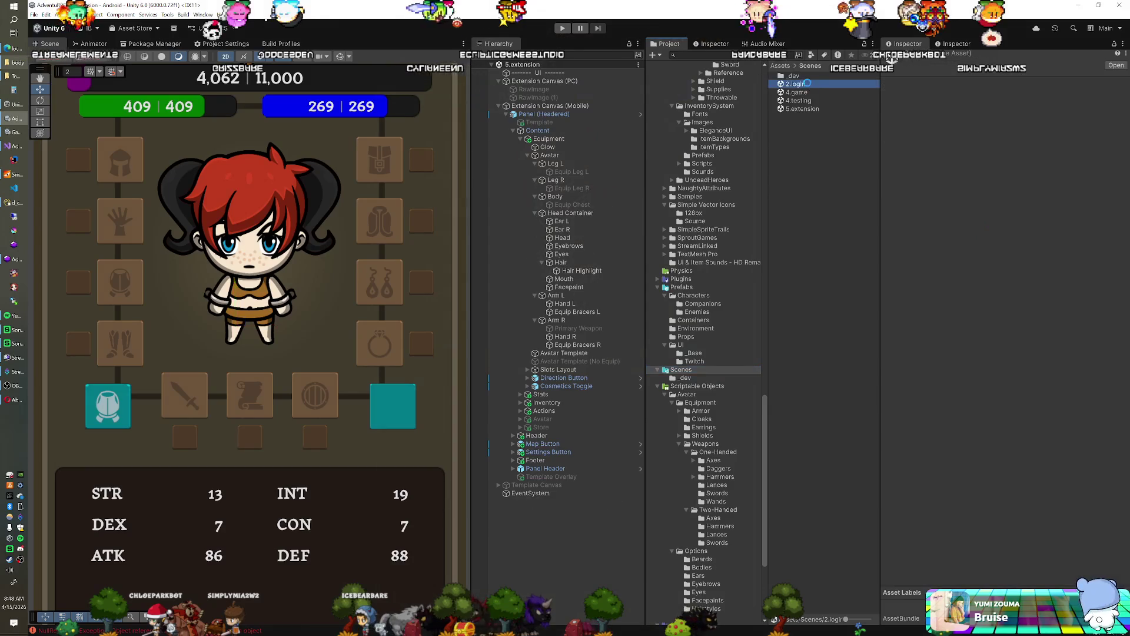
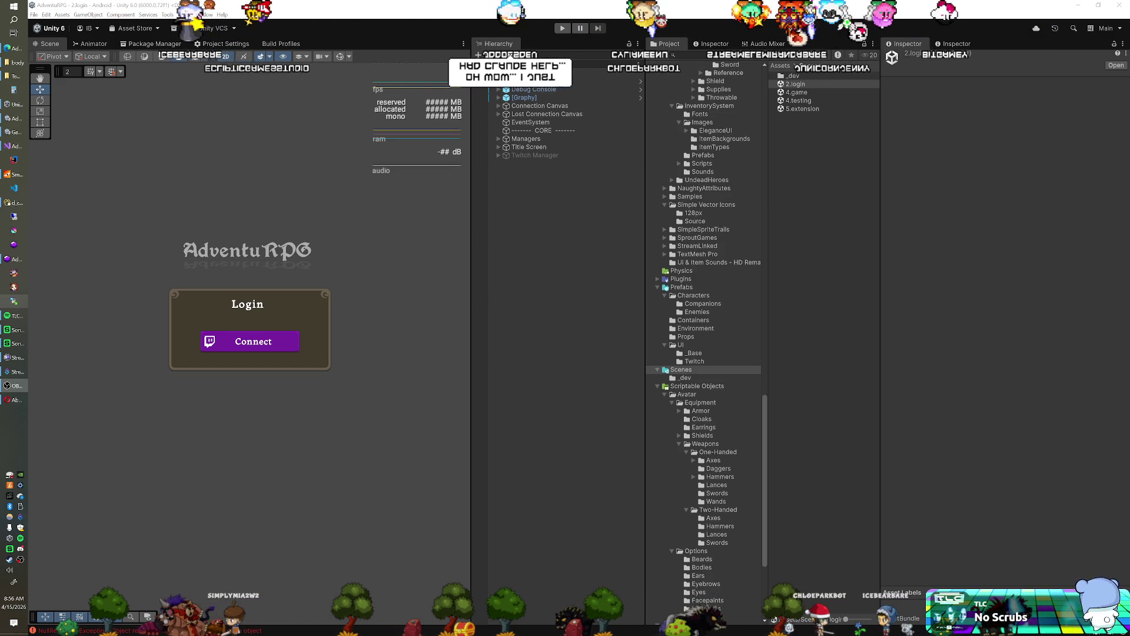
Bring Navicat forward and list the 25 tables of the adventurpg database.
left_click(24, 204)
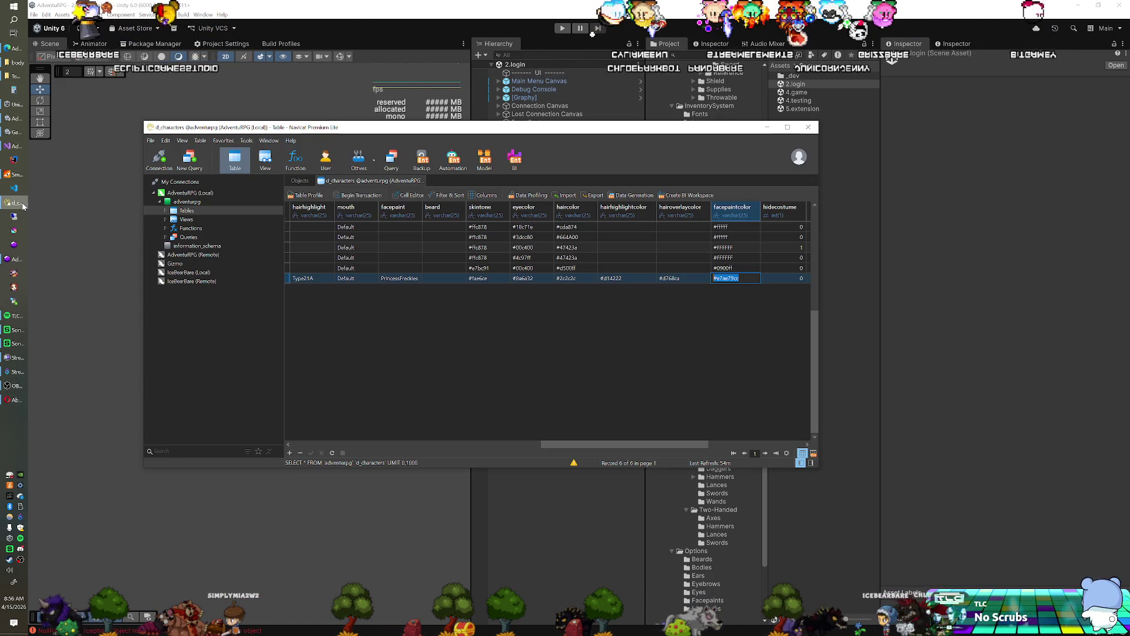
left_click(303, 182)
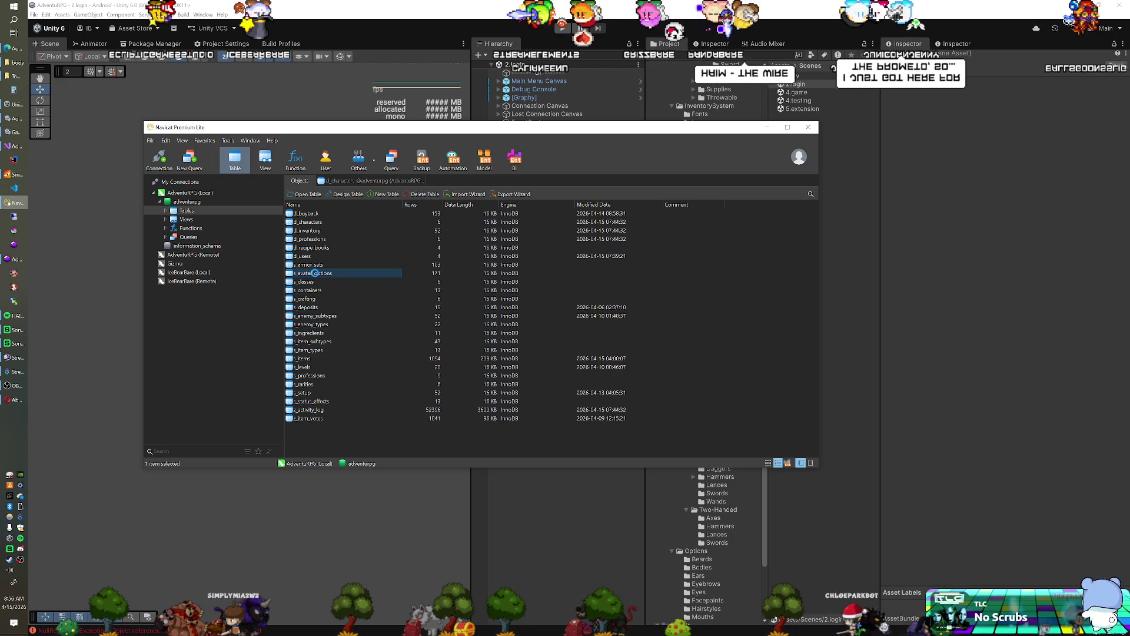
Find and copy the Dark skin colour #623a18 in s_avatar_options, then return to d_characters.
double_click(315, 272)
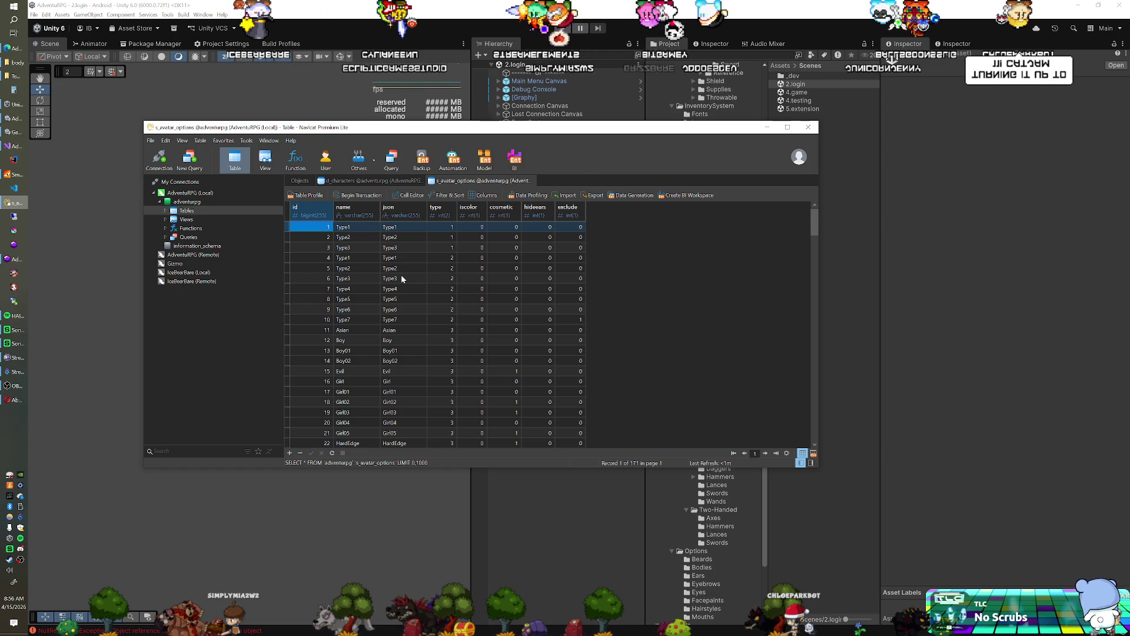
left_click(431, 292)
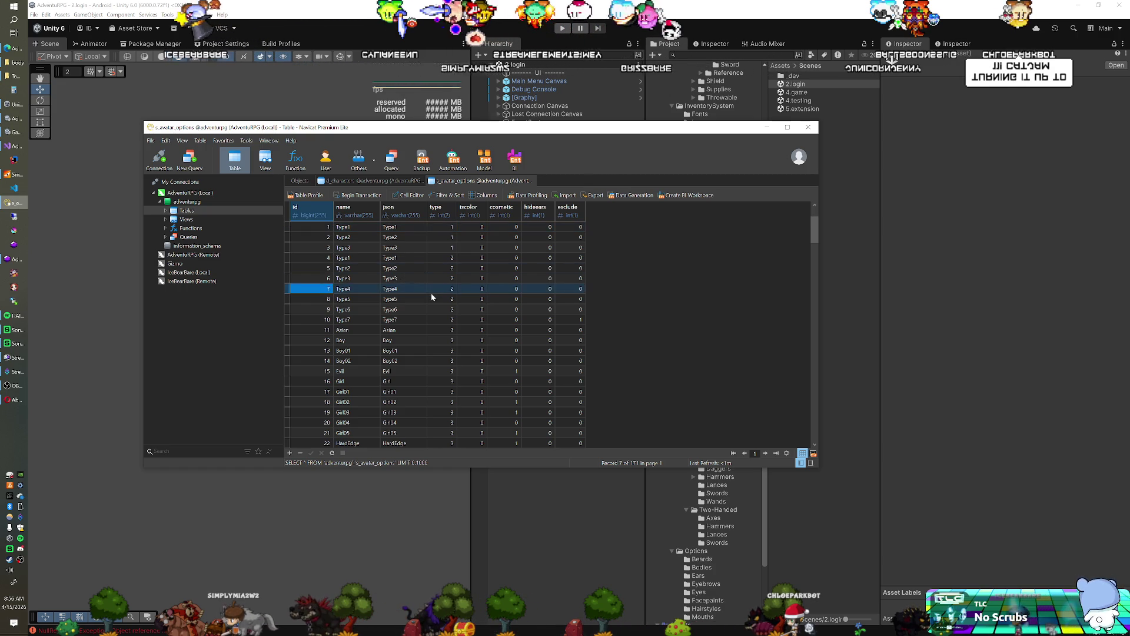
key("Down")
key("Down")
key("Down")
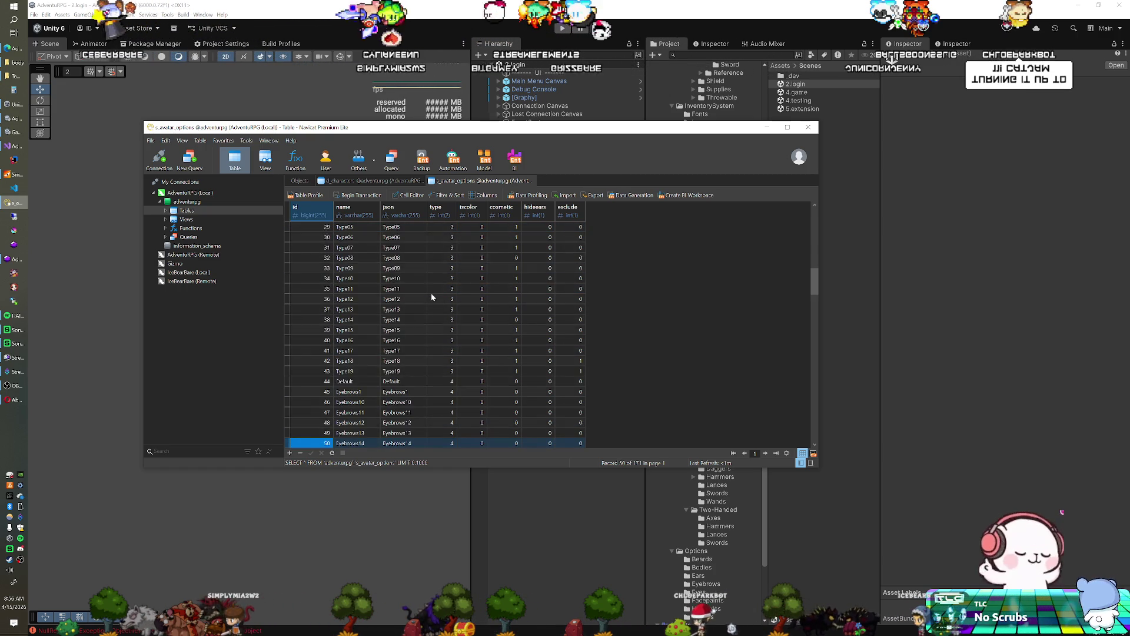
key("Down")
key("Down")
key("Down")
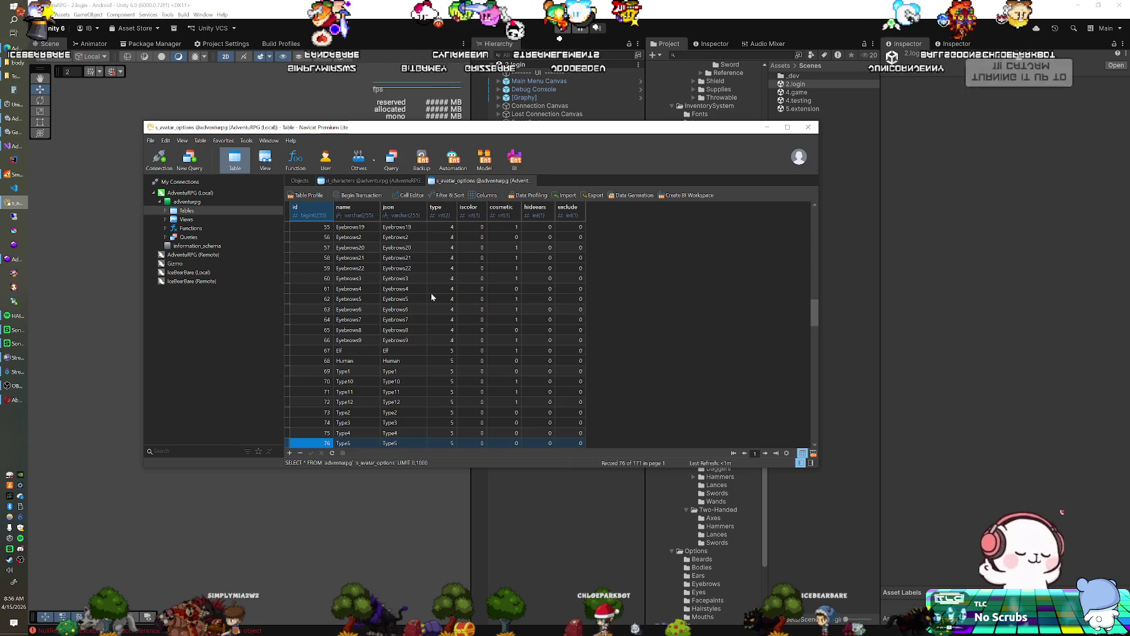
key("Down")
key("Down")
key("Down")
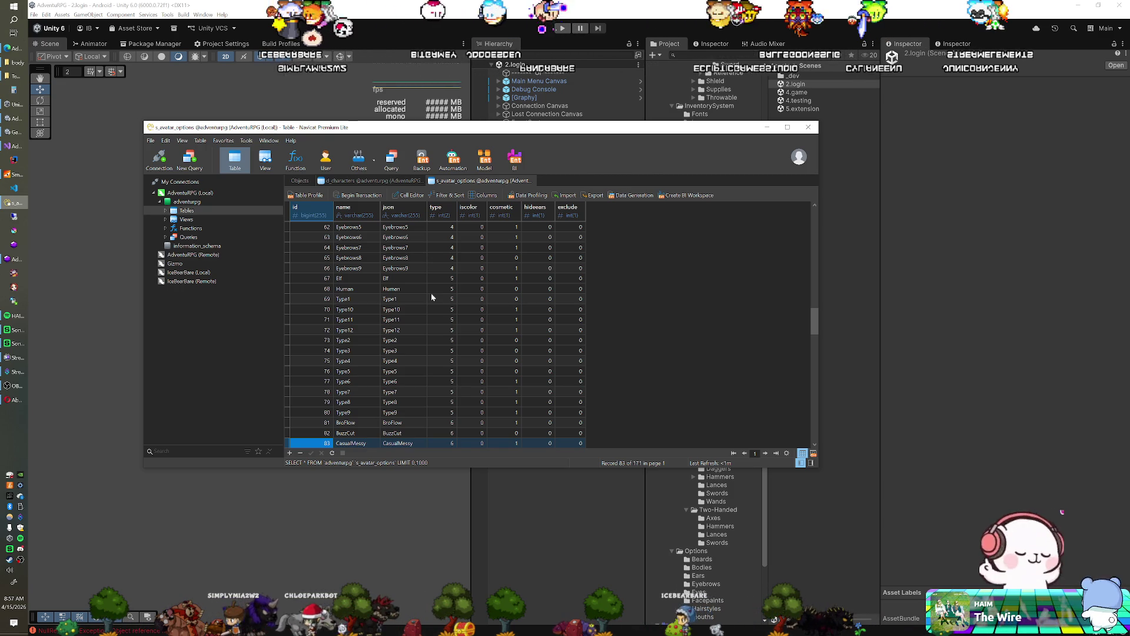
key("Down")
key("Down")
key("Down")
key("Down")
key("Down")
key("Down")
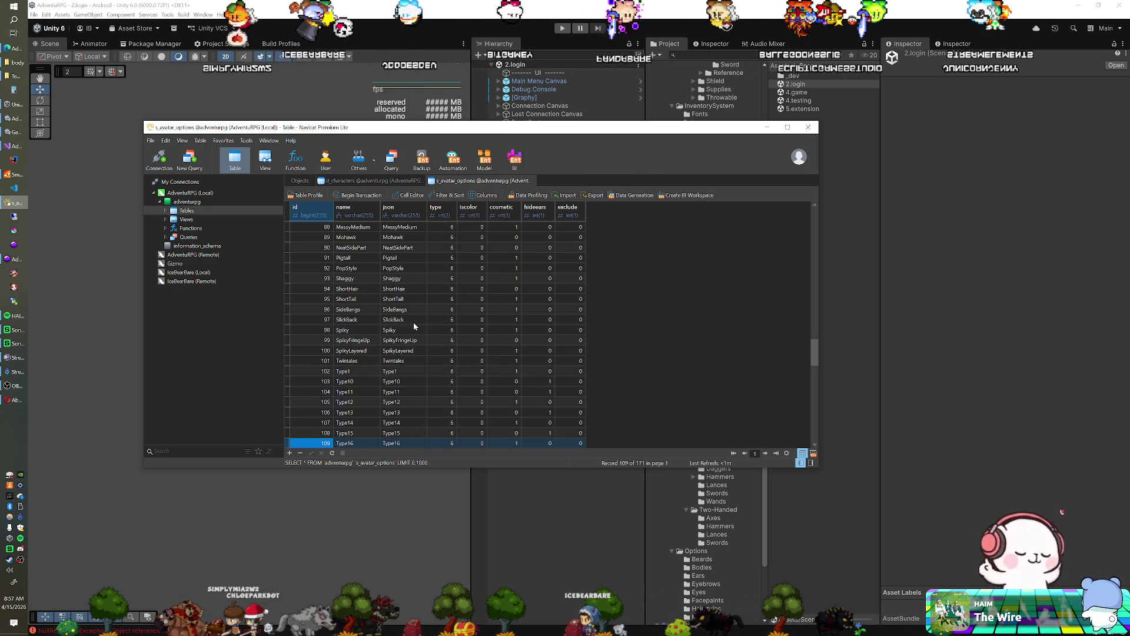
key("Down")
key("Down")
key("Down")
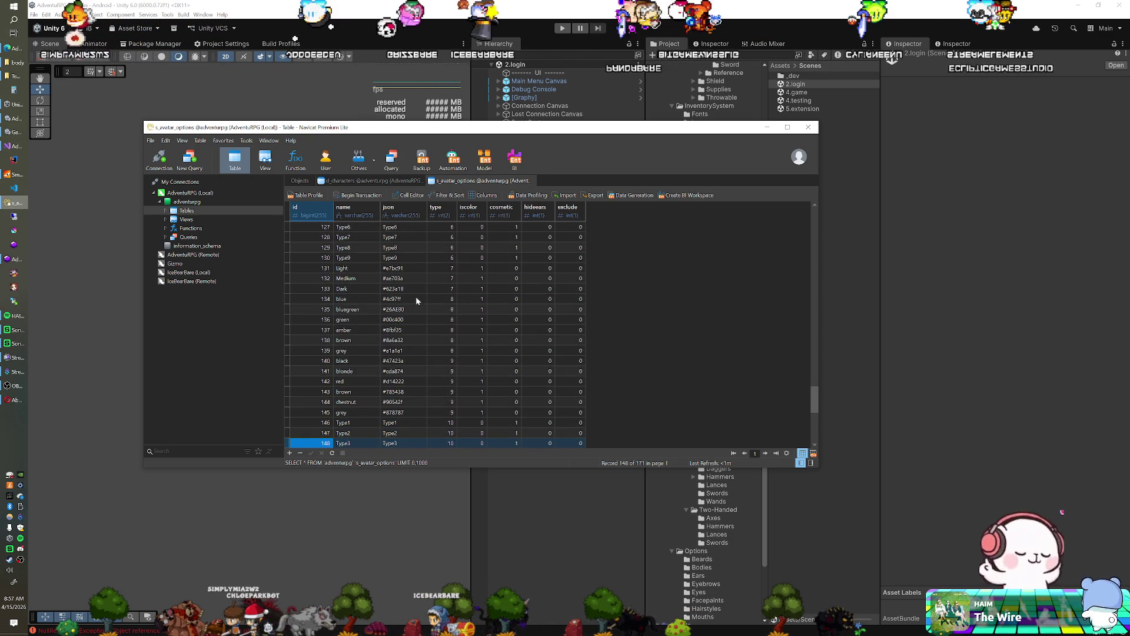
double_click(405, 288)
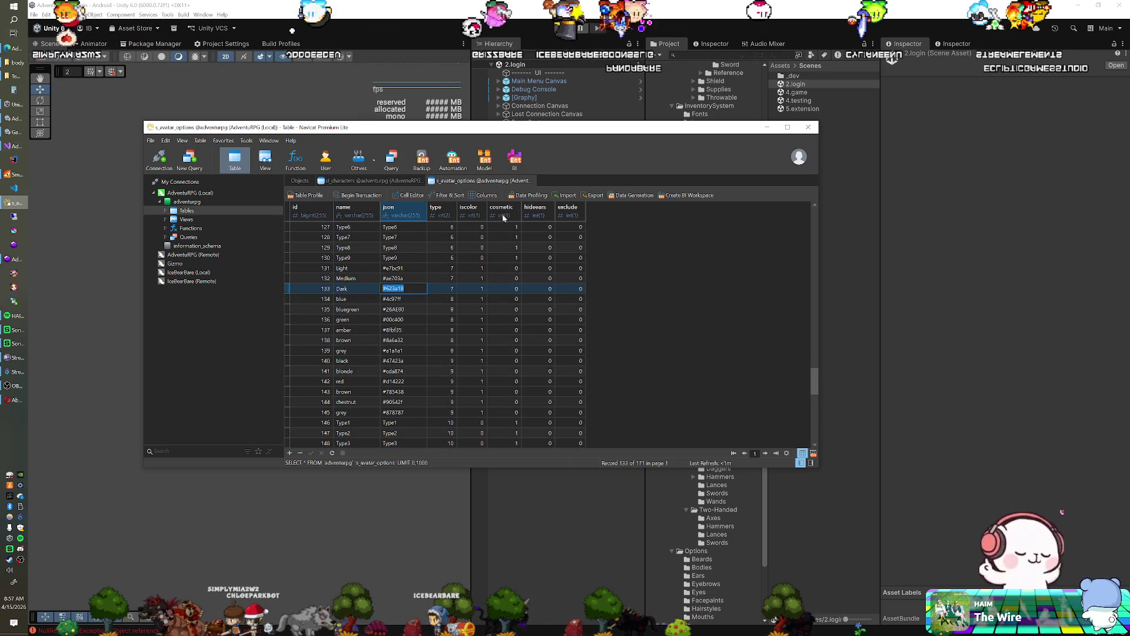
left_click(387, 183)
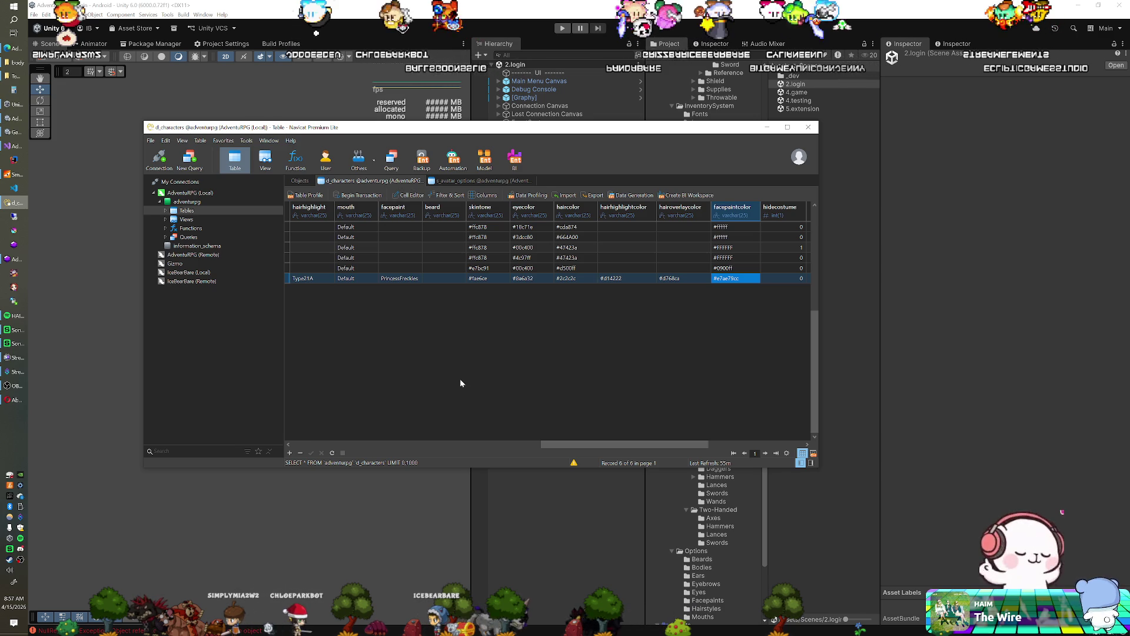
Refresh d_characters, set the last character's skintone to #623a18, then run the game in Unity.
key("F5")
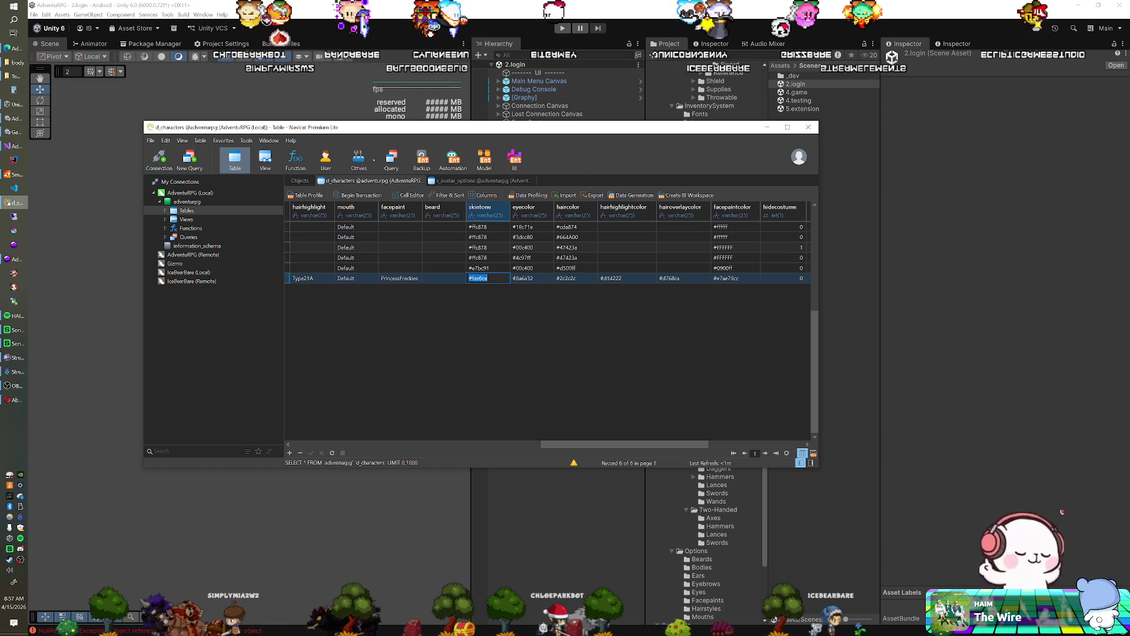
type("#623a18")
key("Return")
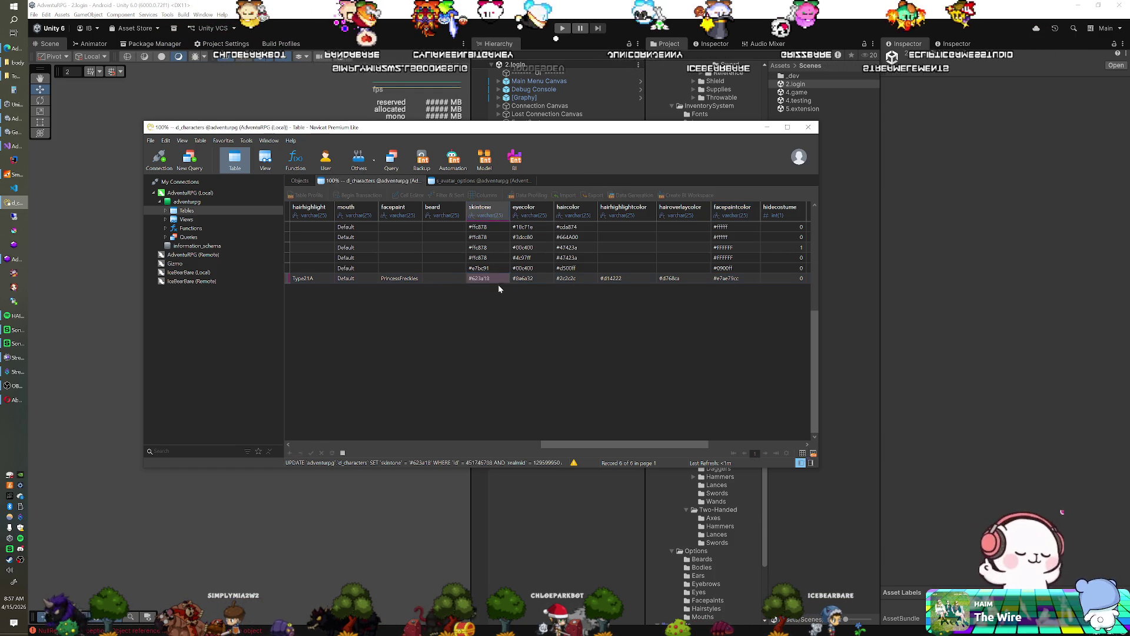
key("alt+Tab")
key("ctrl+p")
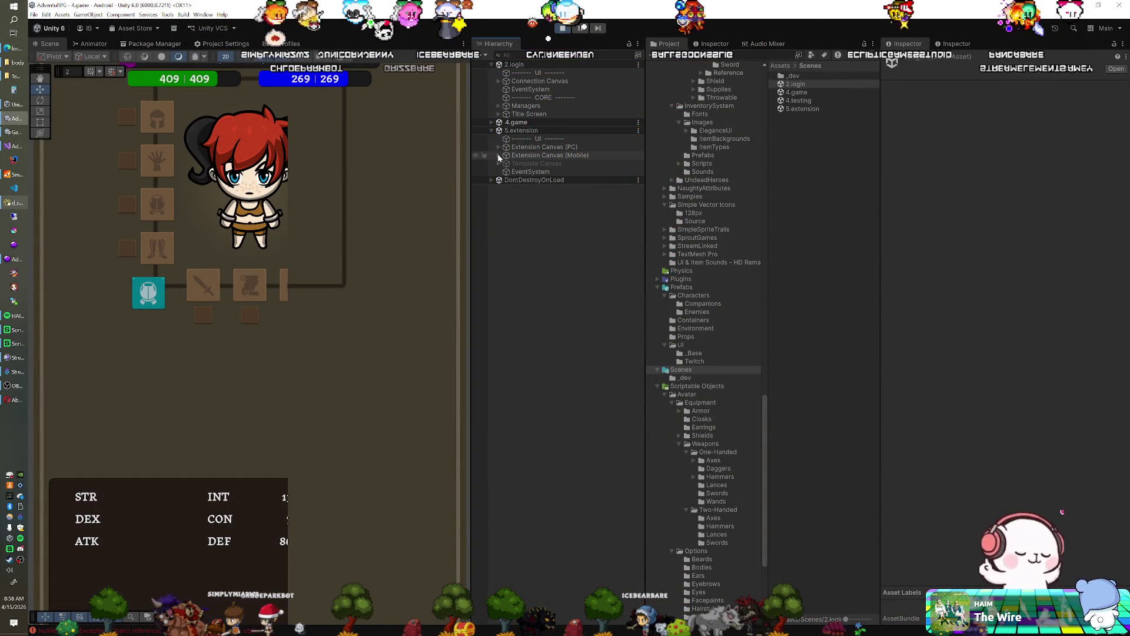
Select Leg L under Extension Canvas (Mobile) > Panel > Content > Equipment > Avatar.
left_click(498, 147)
left_click(498, 147)
left_click(499, 155)
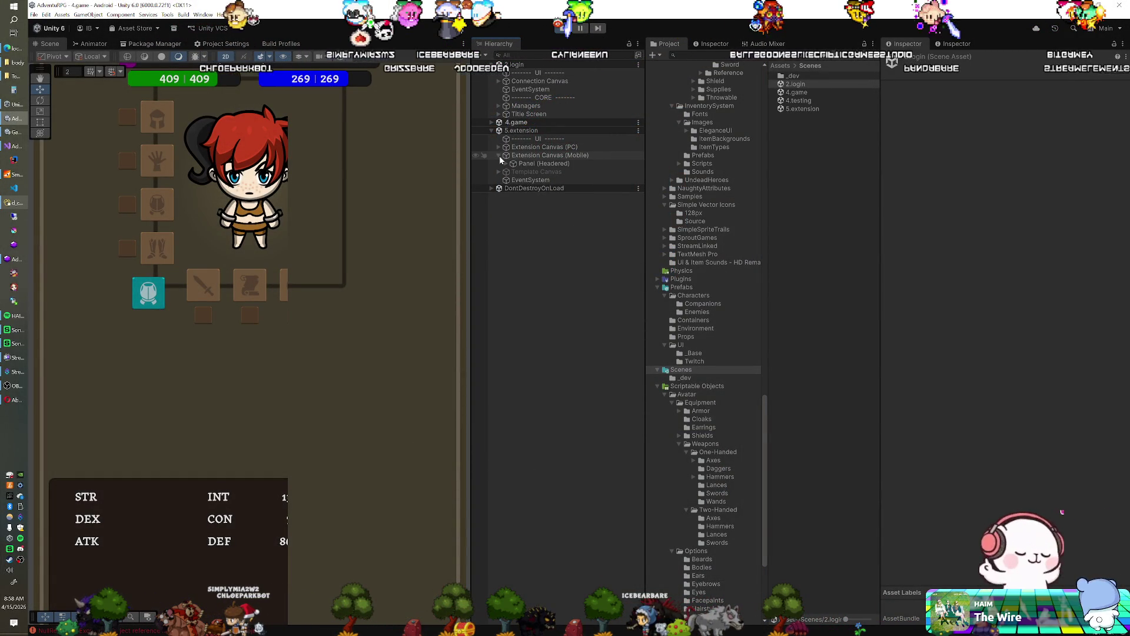
left_click(507, 164)
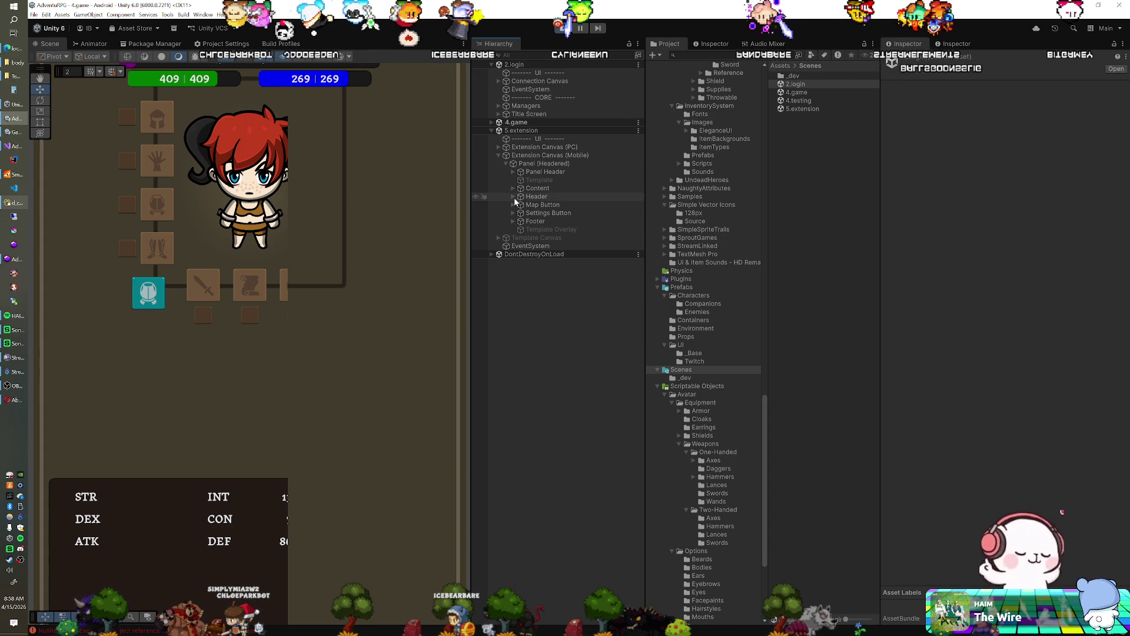
left_click(513, 188)
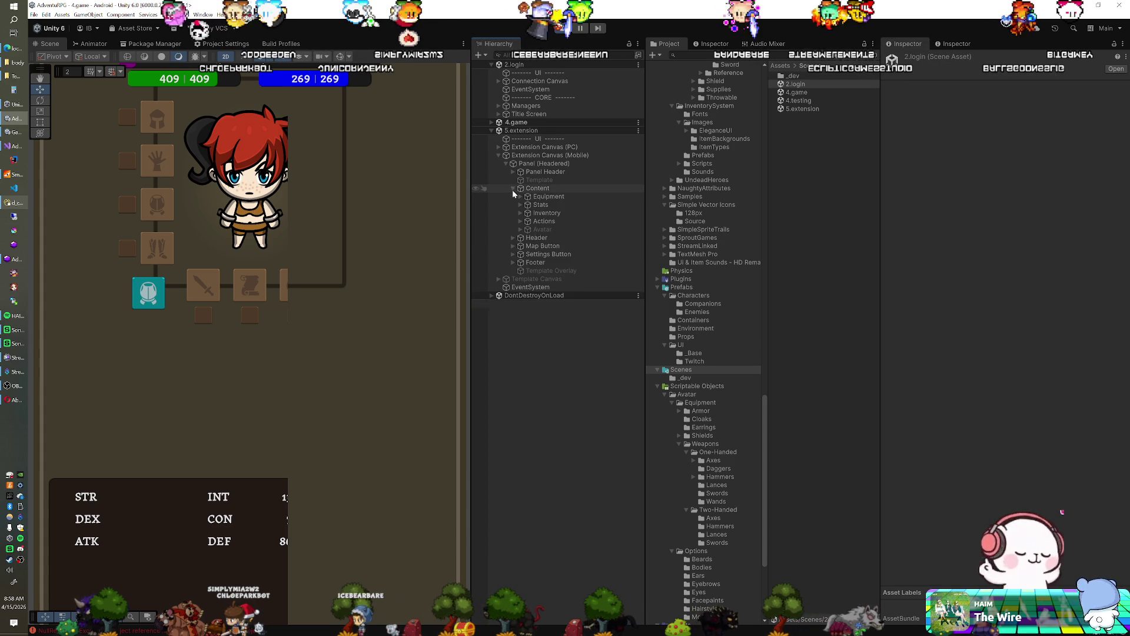
left_click(519, 197)
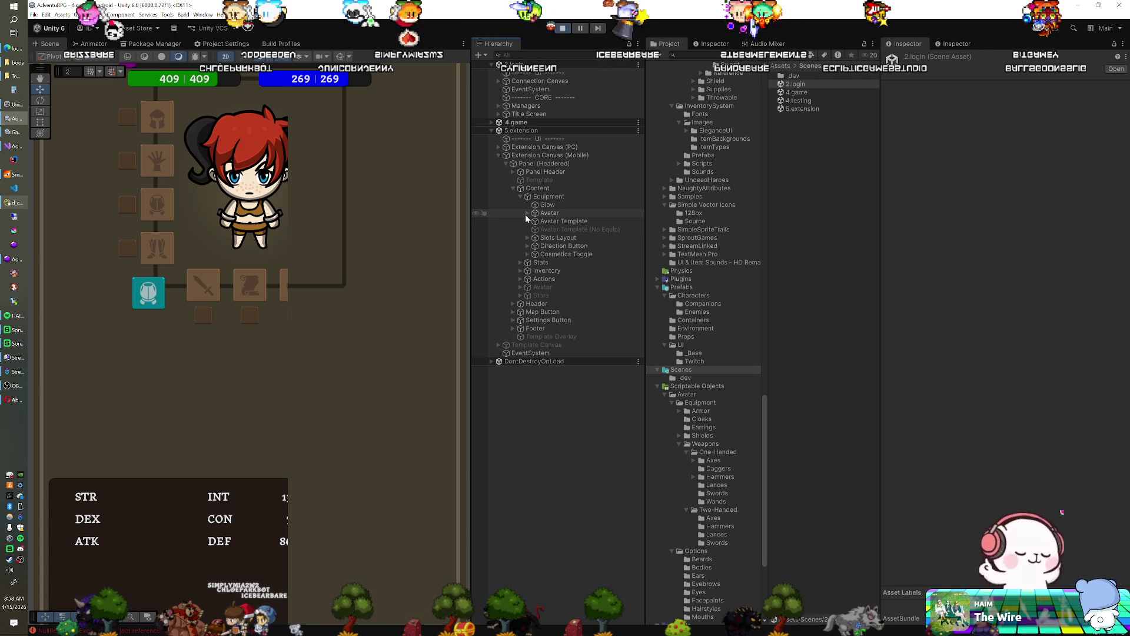
left_click(528, 213)
left_click(535, 221)
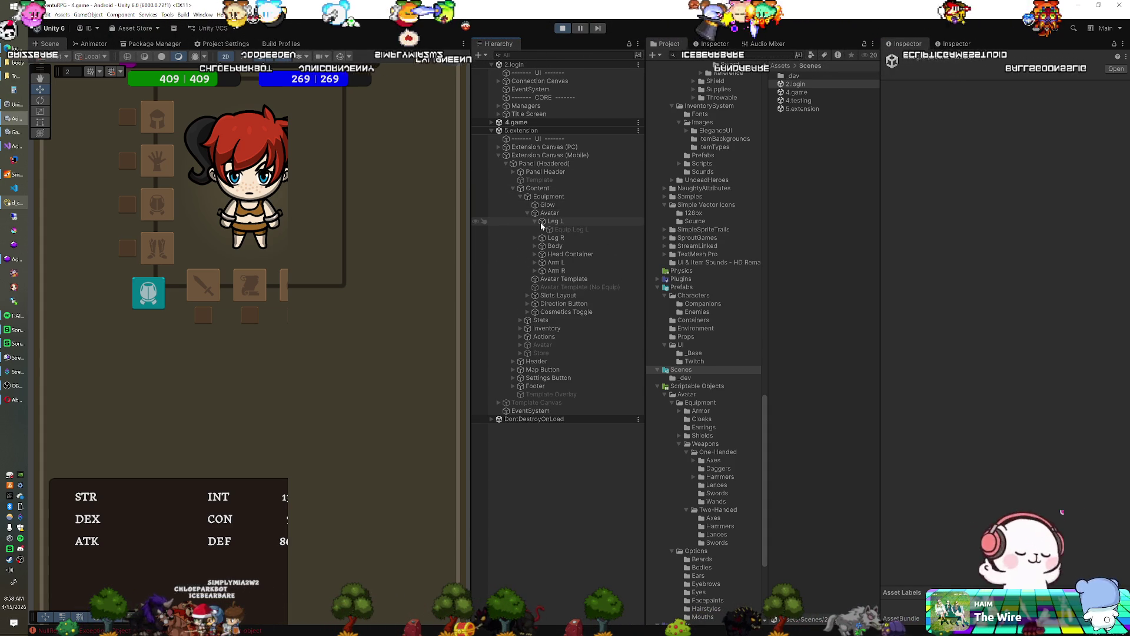
Set the Leg L image colour to #623A18 and stop play mode.
left_click(1013, 242)
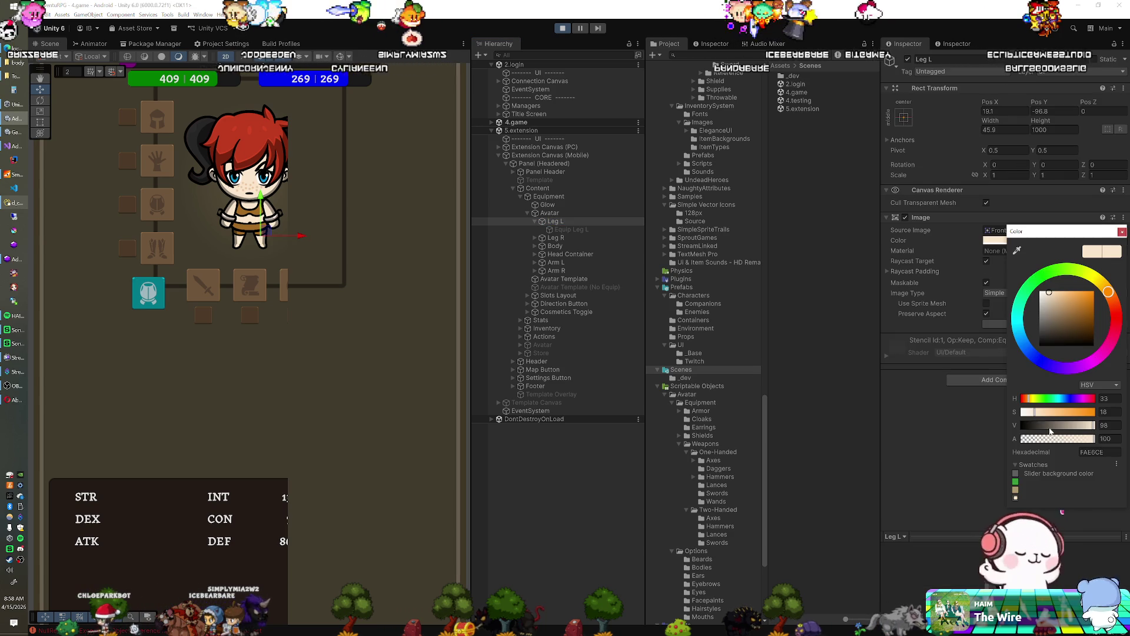
type("#623A18")
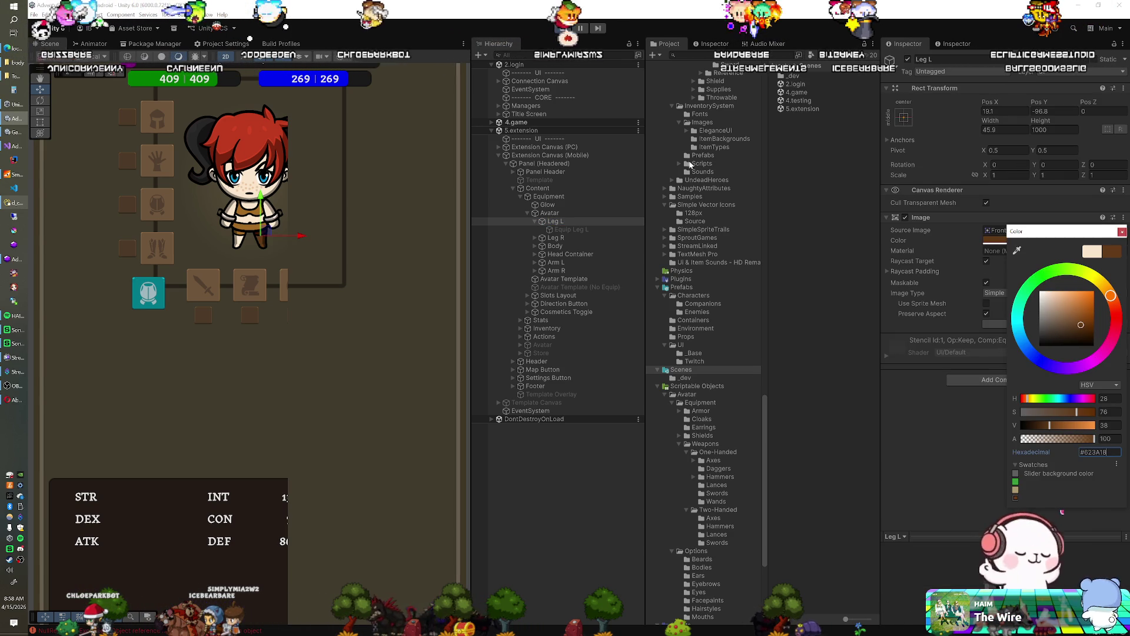
left_click(560, 27)
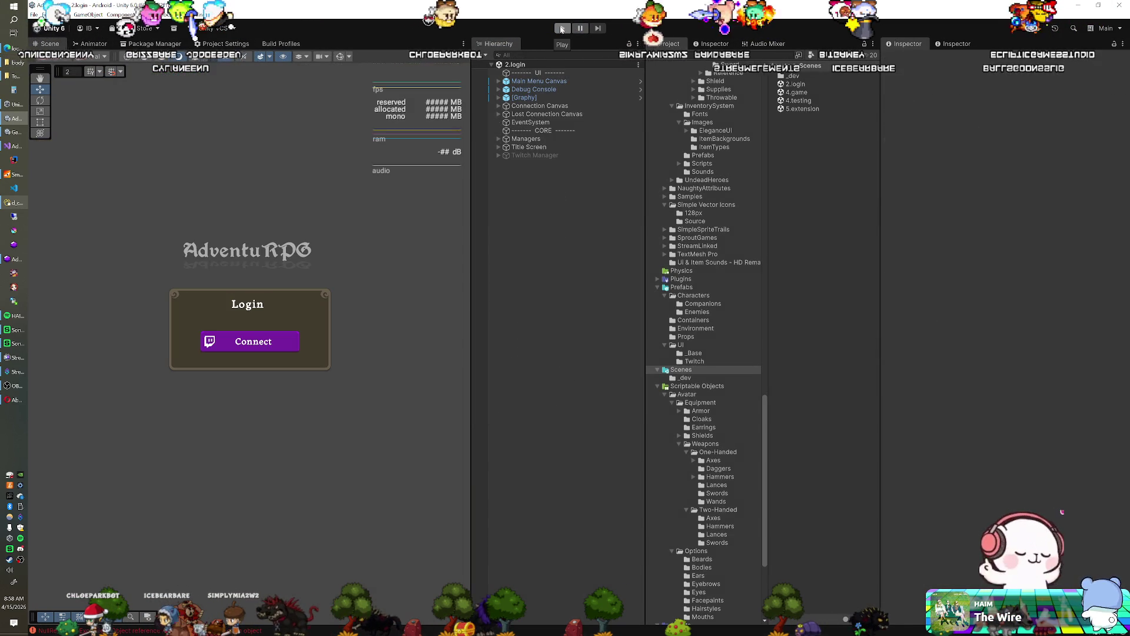
Open the 5.extension scene from the Project window's Scenes folder.
left_click(795, 108)
double_click(795, 109)
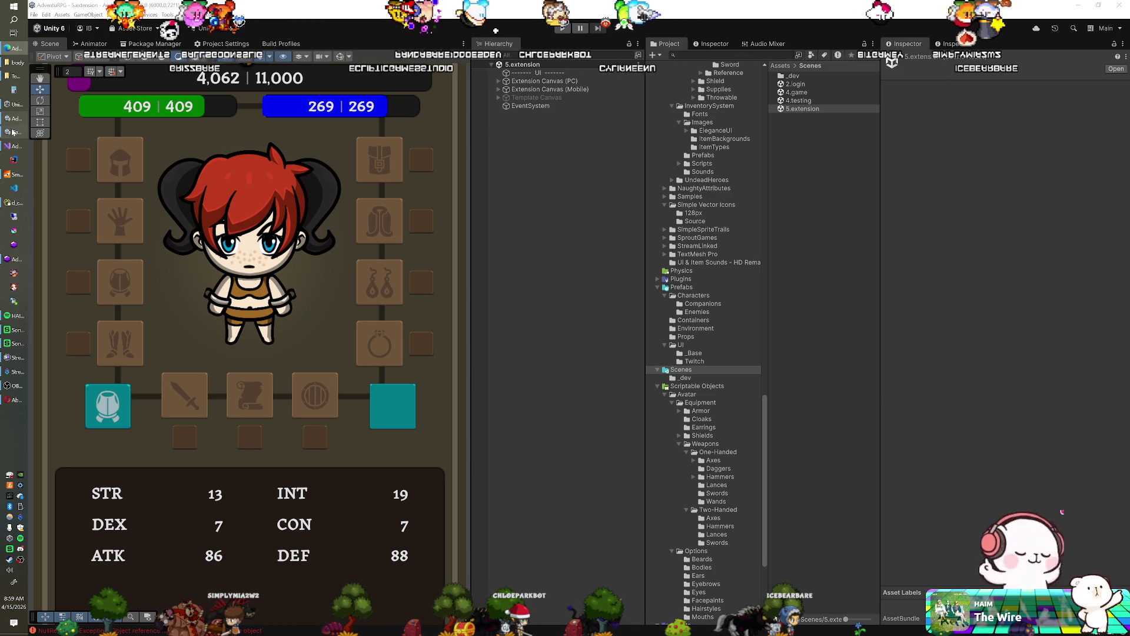
Go up from the body sprites folder to the httpdocs web root.
left_click(14, 62)
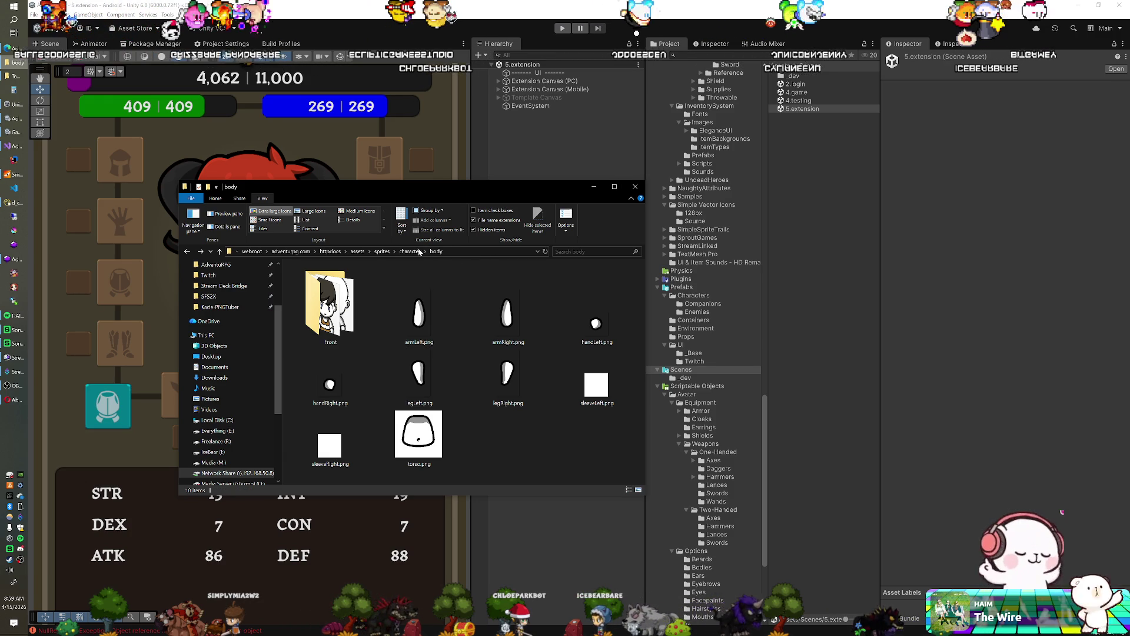
left_click(410, 252)
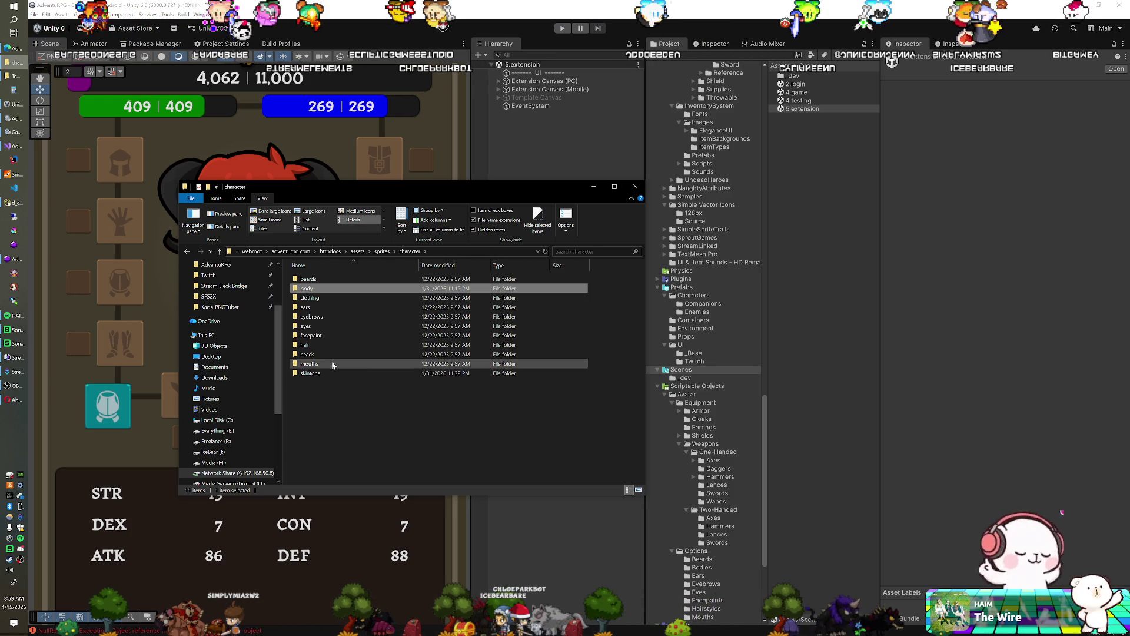
left_click(380, 252)
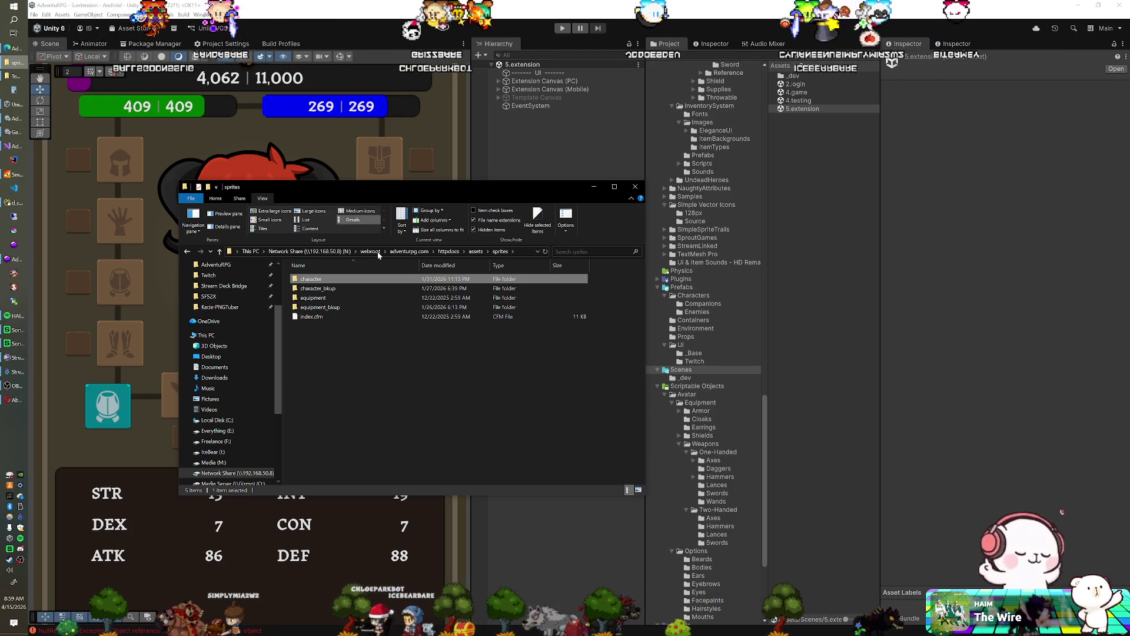
left_click(476, 252)
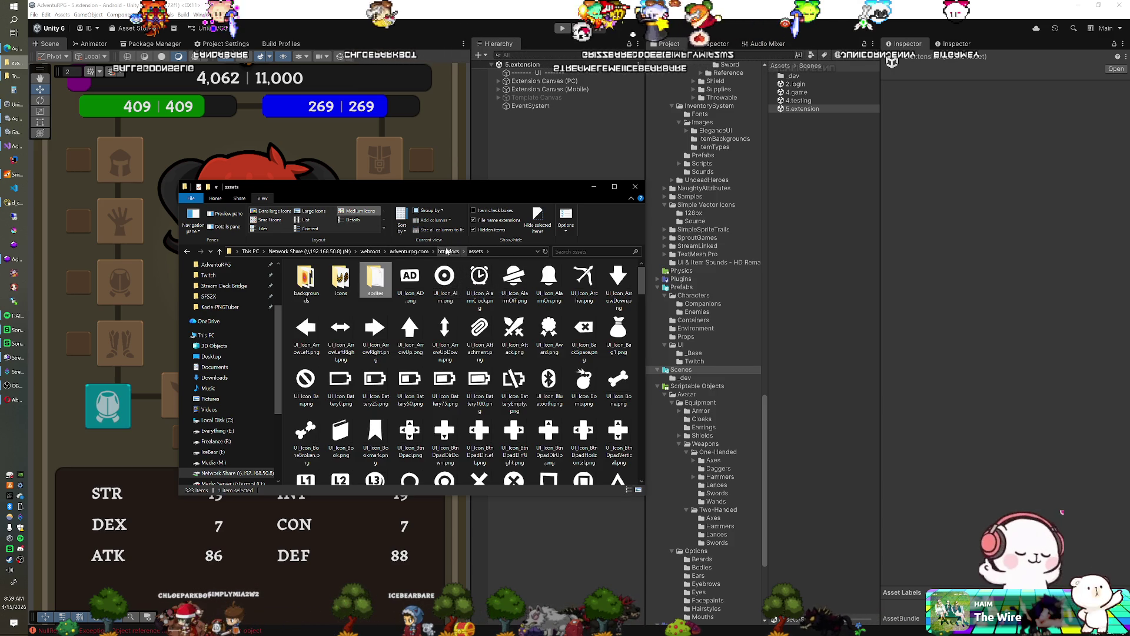
left_click(447, 252)
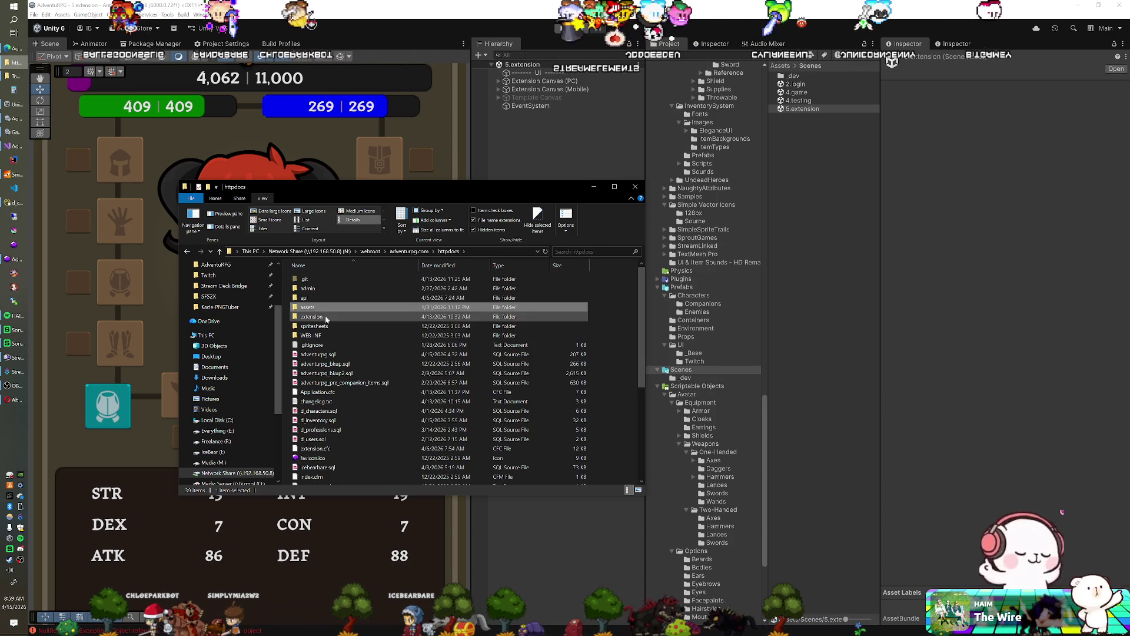
Open extension > assets and glance inside the armor sprites subfolder.
double_click(321, 277)
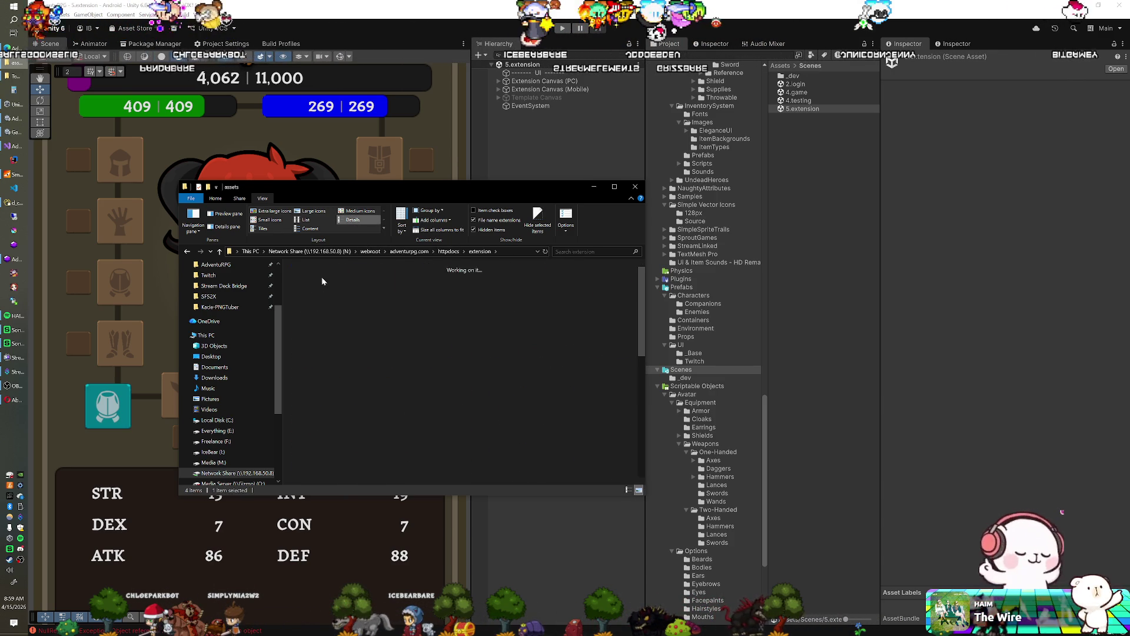
double_click(321, 277)
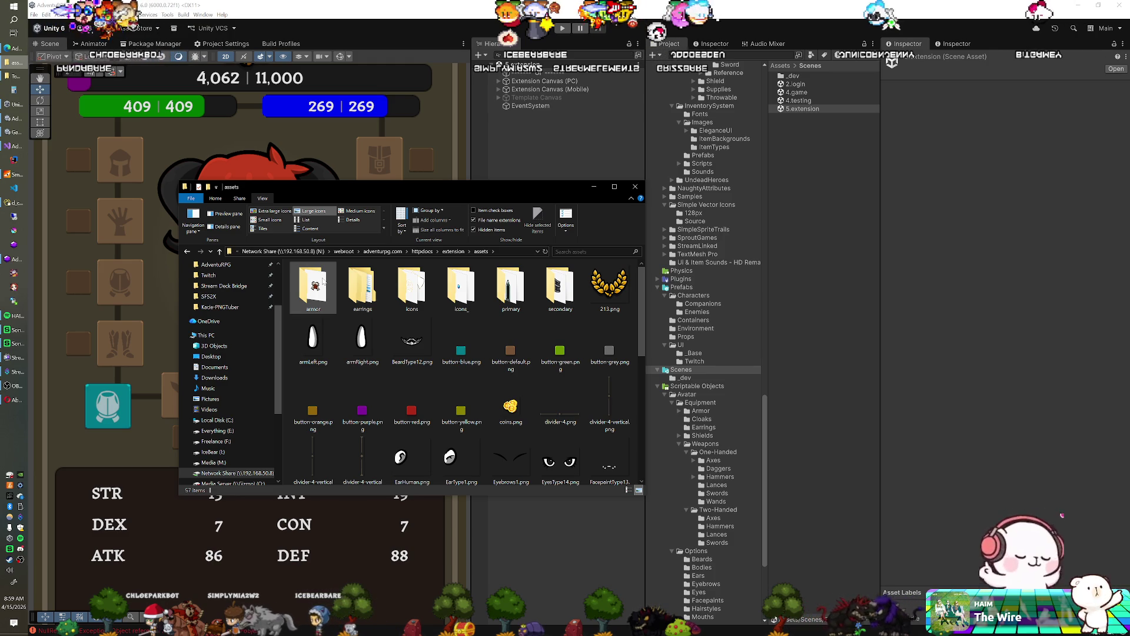
scroll(369, 323, "down", 8)
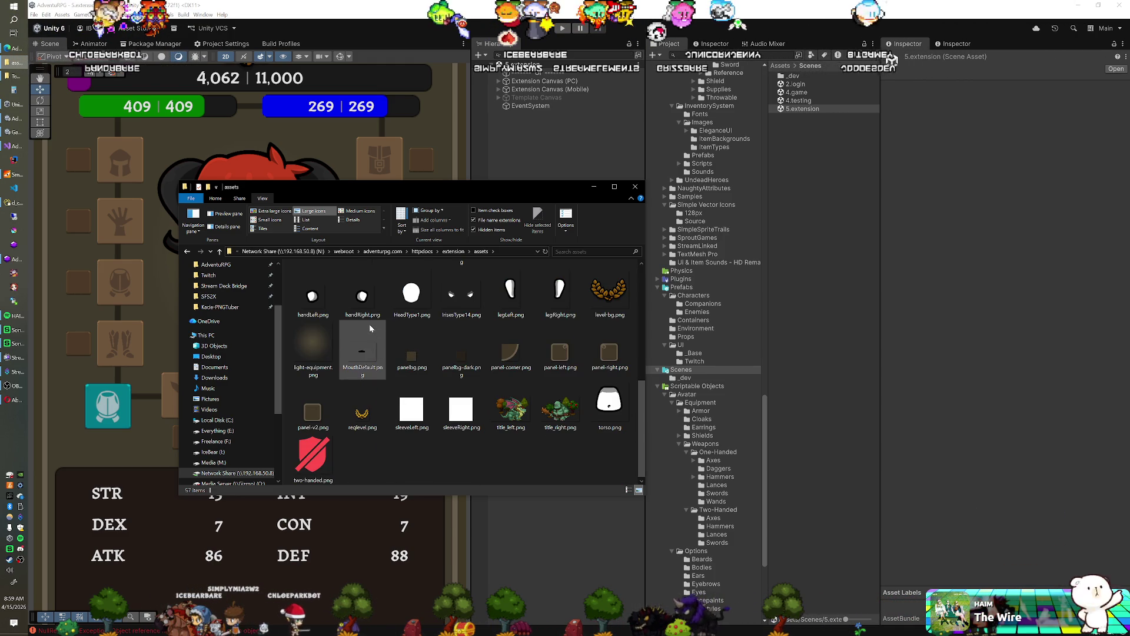
scroll(370, 325, "up", 8)
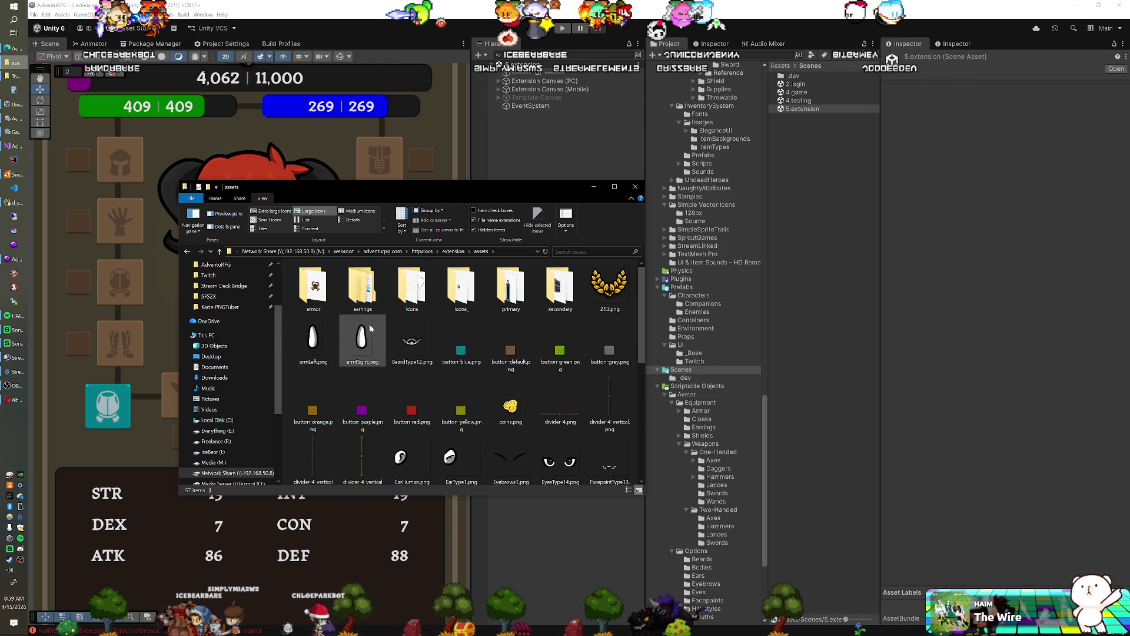
double_click(322, 297)
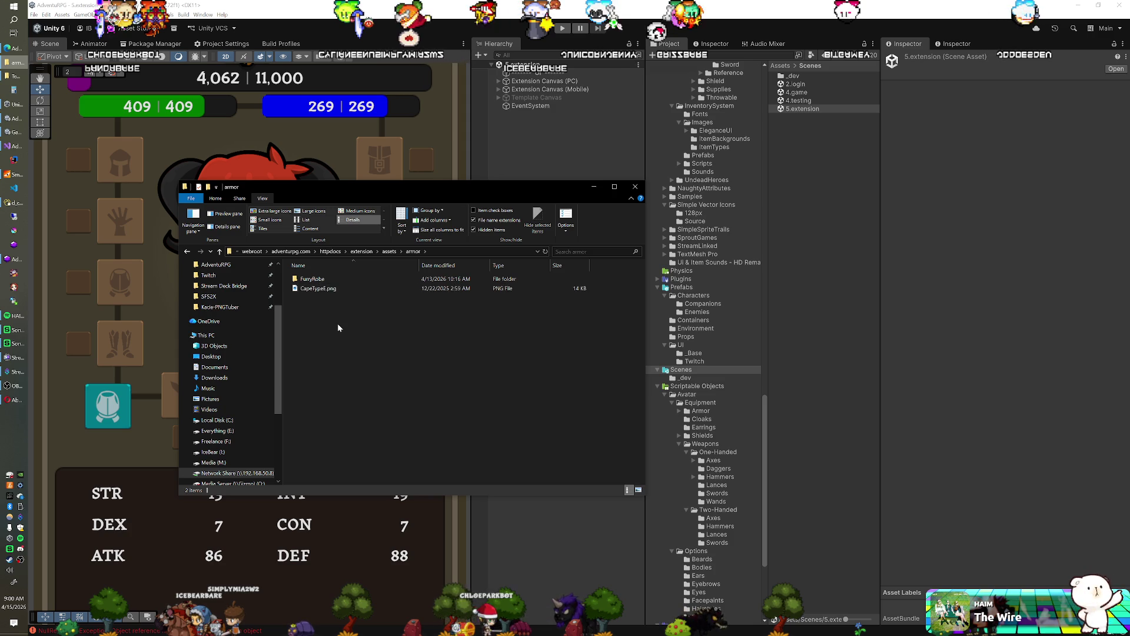
key("alt+Left")
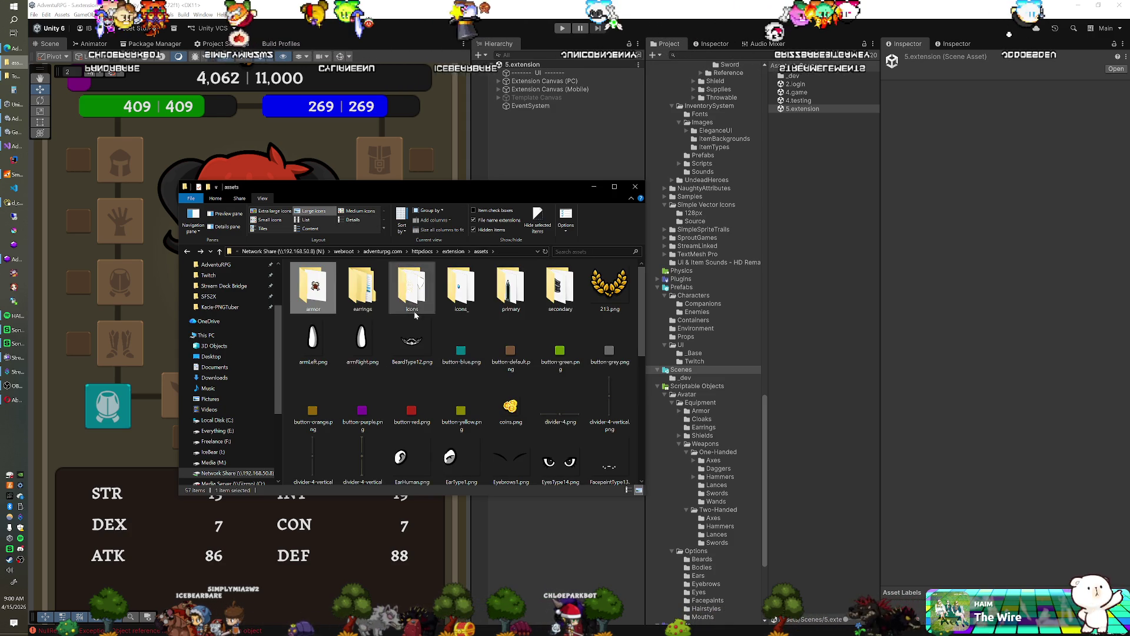
Scroll through the extension assets, reviewing images like HeadType1.png and torso.png.
scroll(414, 311, "down", 5)
scroll(401, 325, "up", 2)
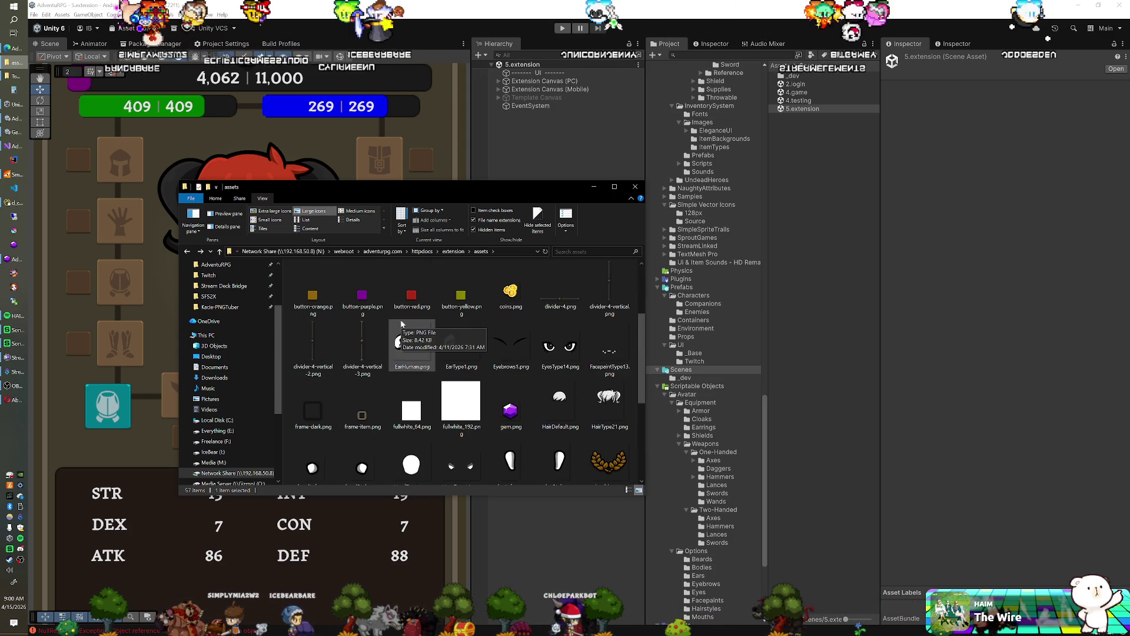
scroll(401, 322, "down", 3)
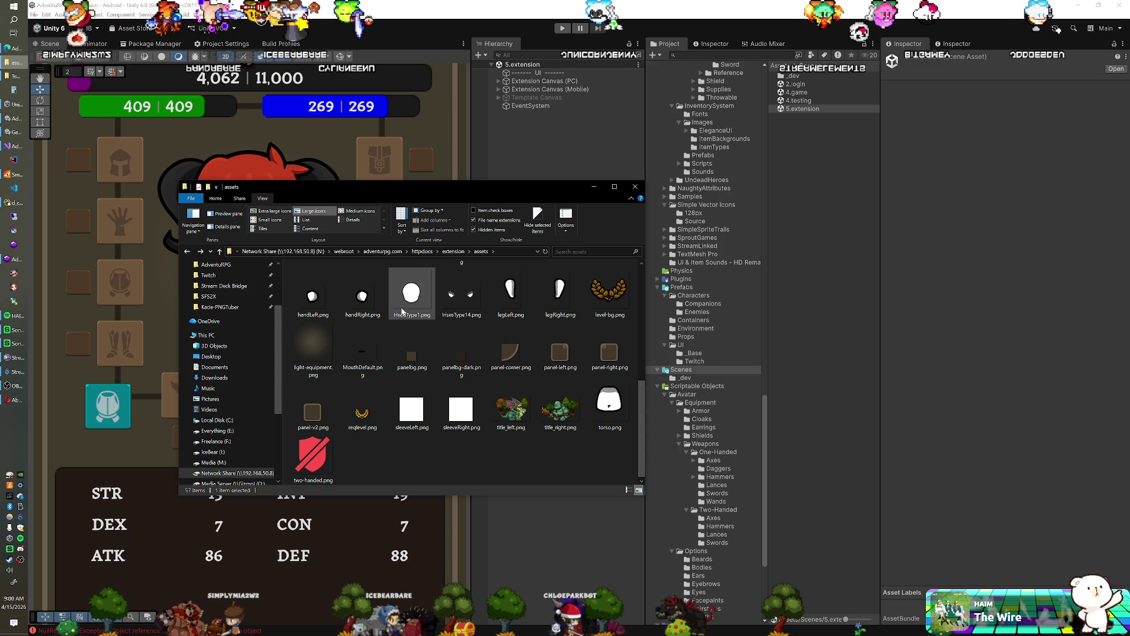
scroll(402, 312, "up", 8)
scroll(402, 312, "down", 8)
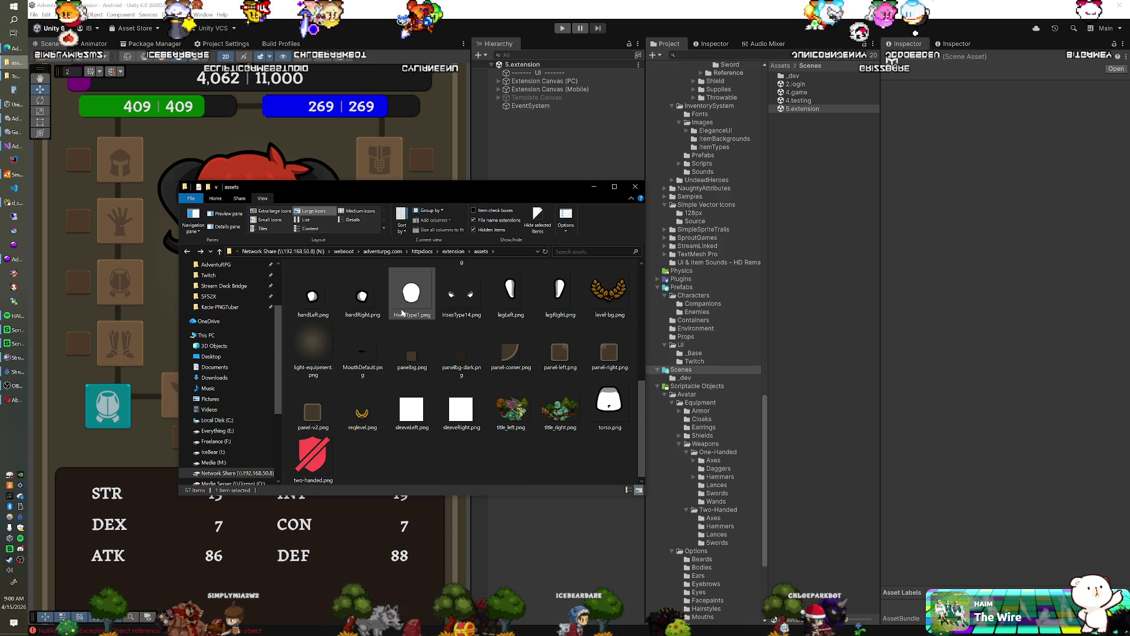
scroll(402, 312, "up", 8)
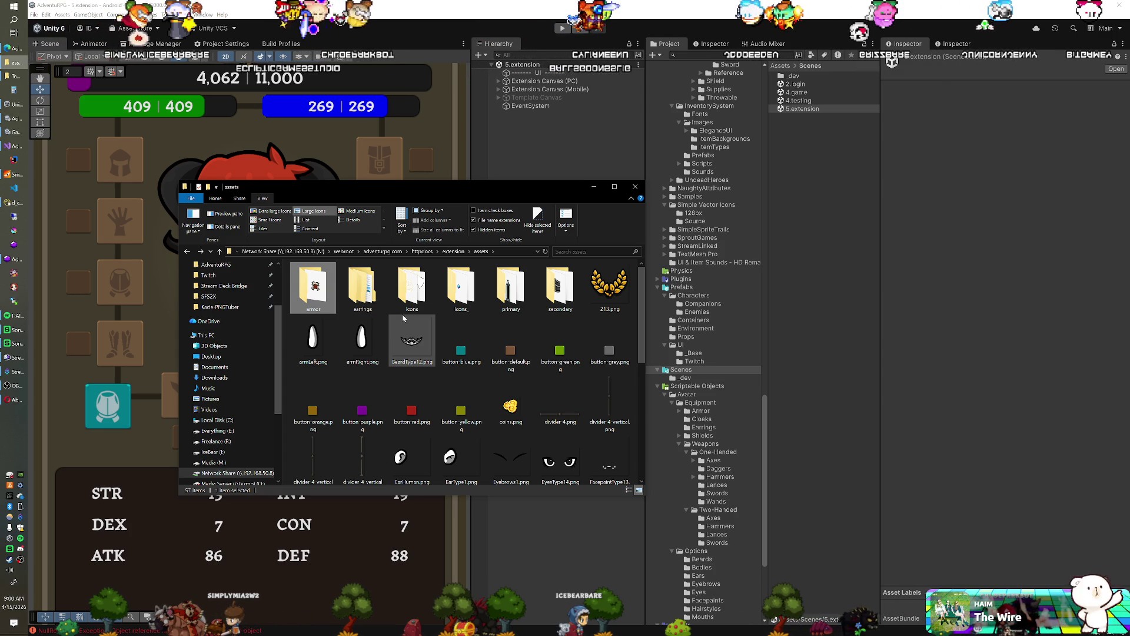
scroll(403, 318, "down", 5)
scroll(403, 318, "up", 5)
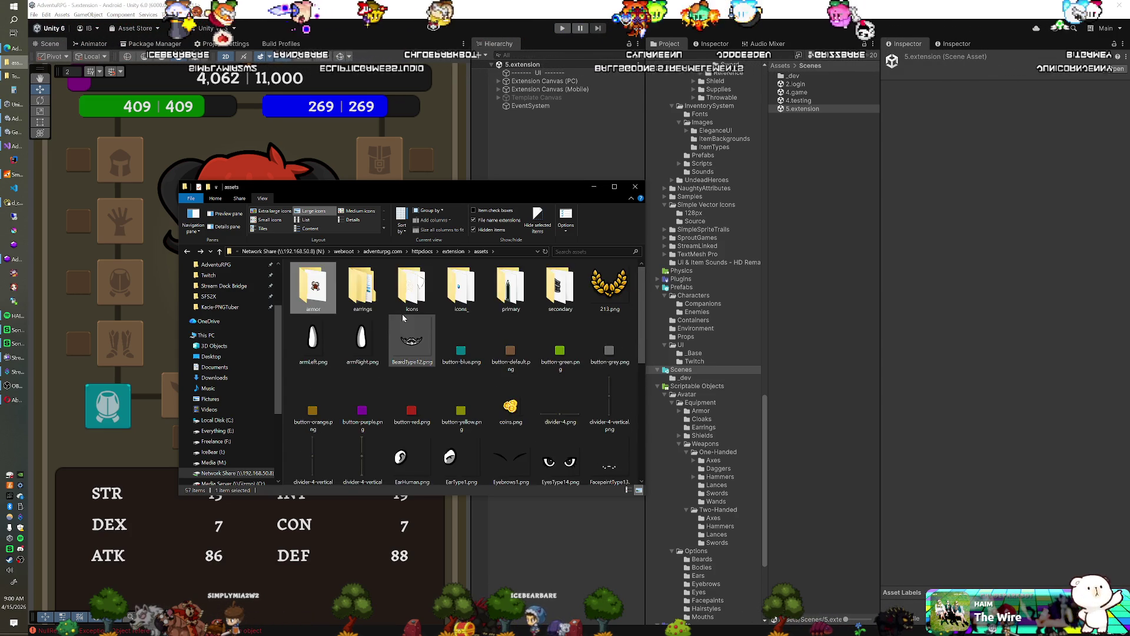
scroll(402, 318, "down", 5)
scroll(403, 318, "up", 5)
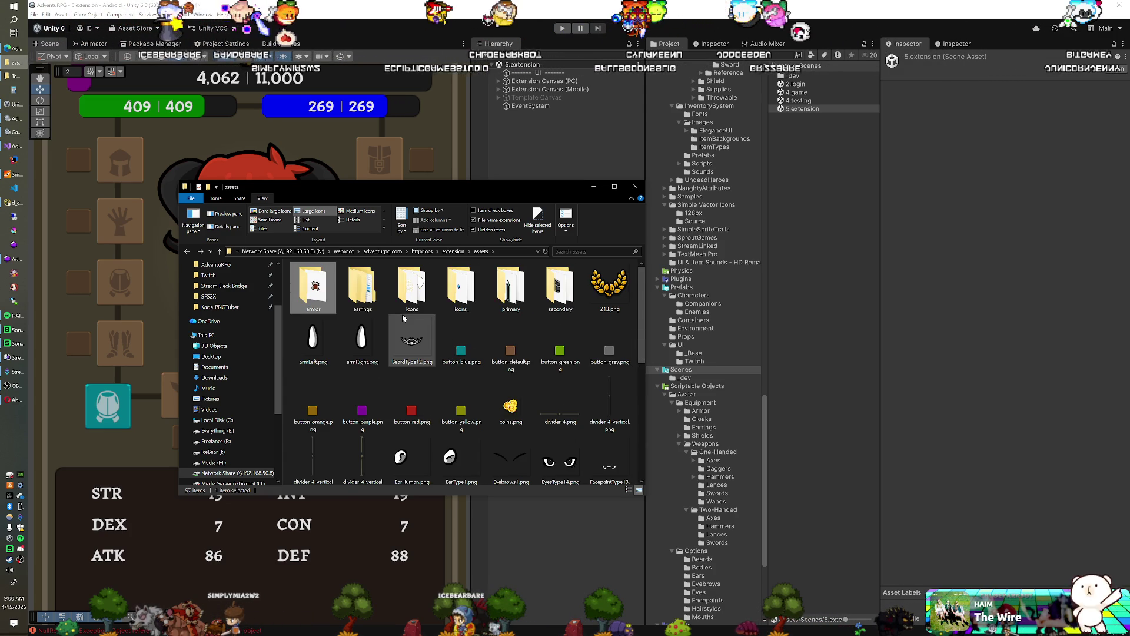
Bring Unity forward and scroll the Project tree up to the Sprites and Icons Equipment folders.
left_click(904, 40)
scroll(712, 246, "up", 5)
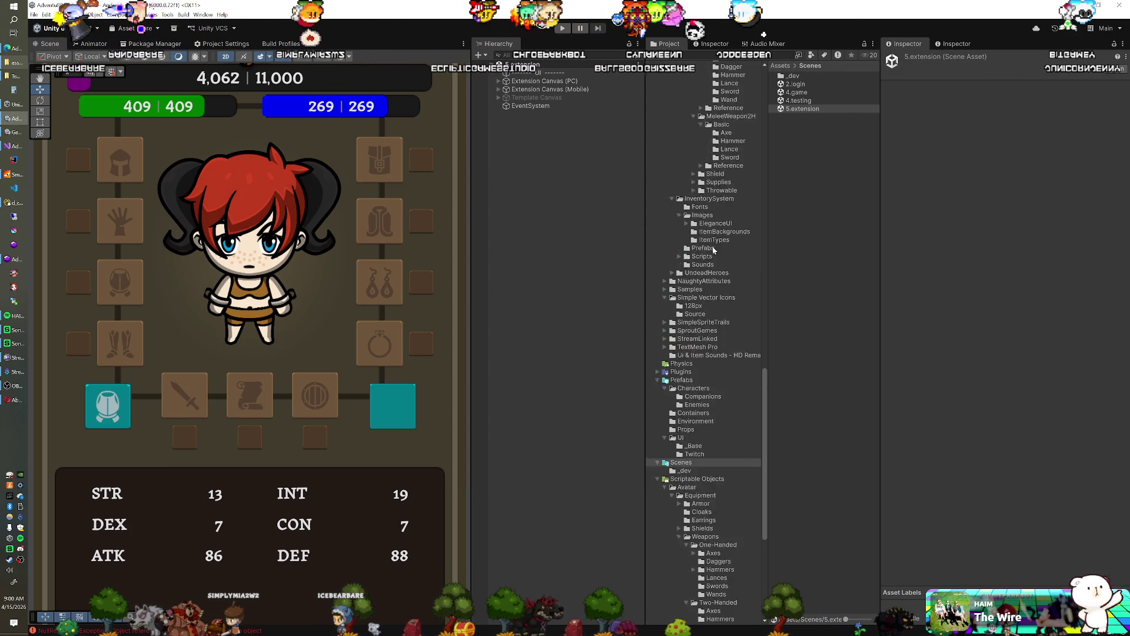
scroll(713, 250, "up", 15)
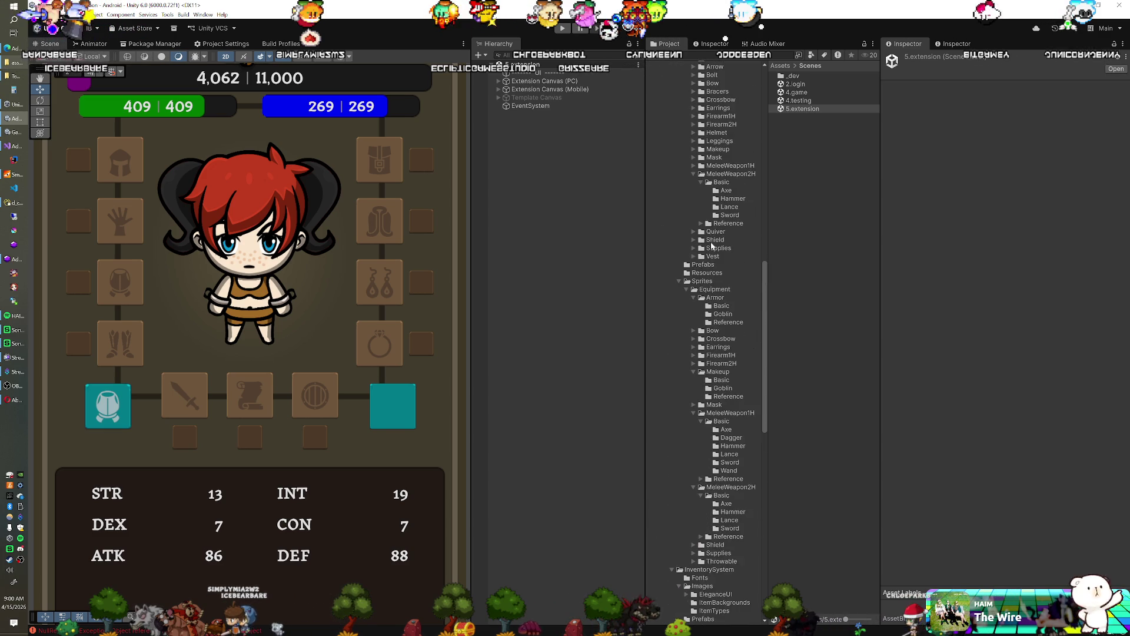
scroll(713, 246, "up", 2)
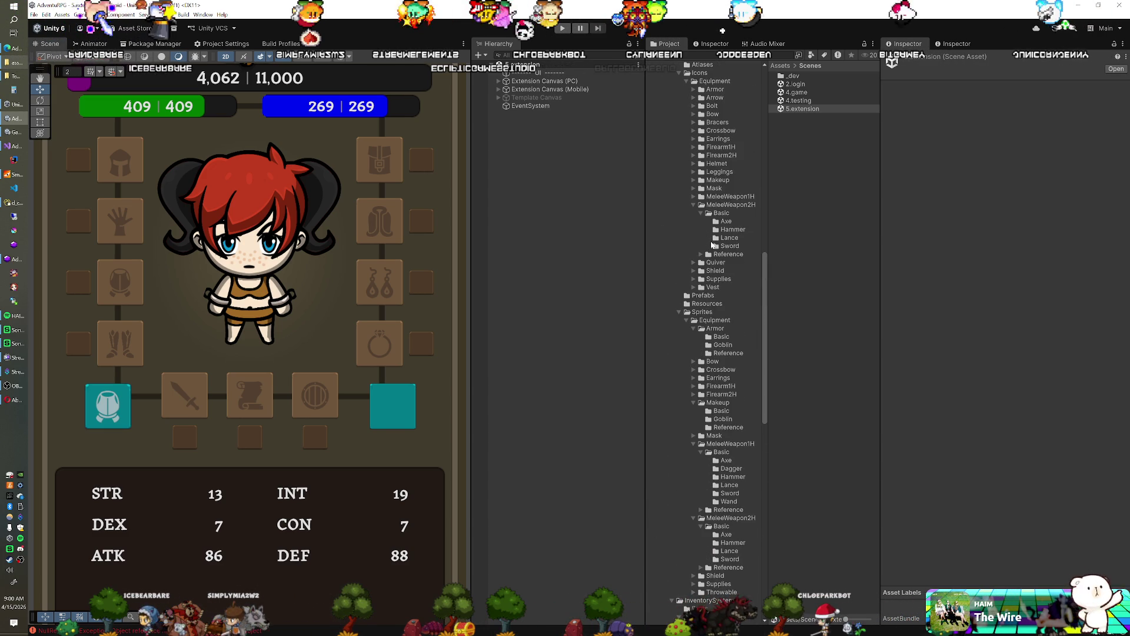